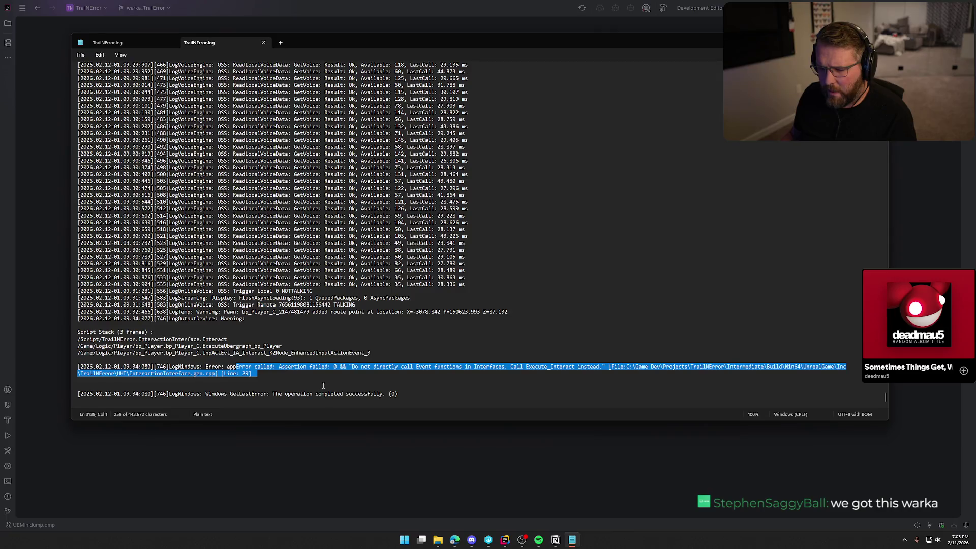
Step: Inspect the crash log's assertion error and the interact input event stack entry
{"action": "left_click", "coordinate": [323, 385]}
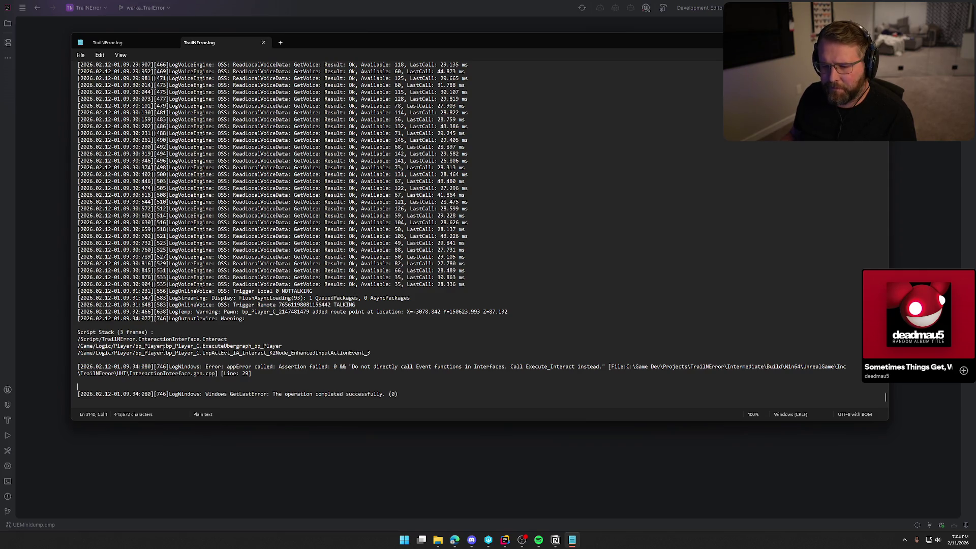
{"action": "left_click_drag", "start_coordinate": [105, 354], "coordinate": [327, 357]}
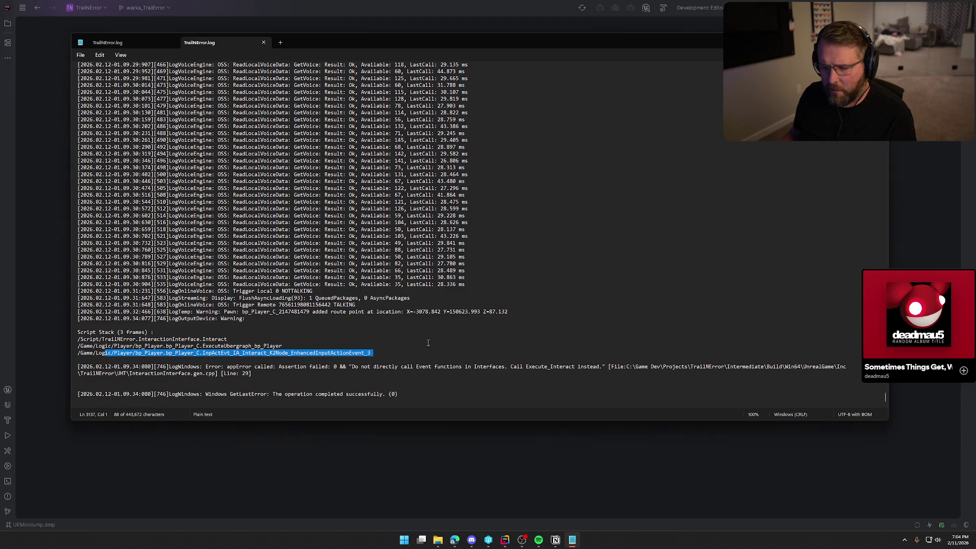
{"action": "left_click", "coordinate": [436, 336]}
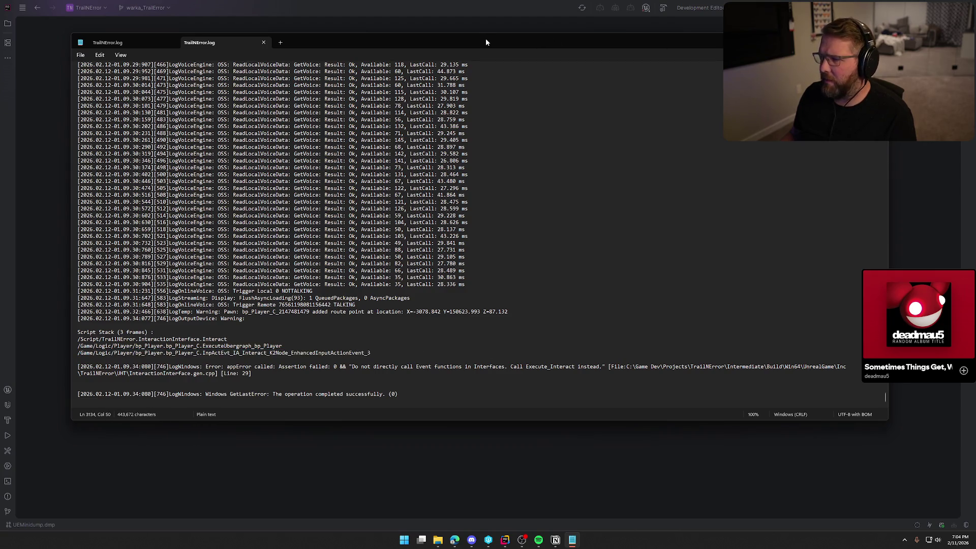
Step: Move the log window aside, build the selected projects in Rider, and switch to Unreal Editor
{"action": "left_click_drag", "start_coordinate": [475, 38], "coordinate": [975, 39]}
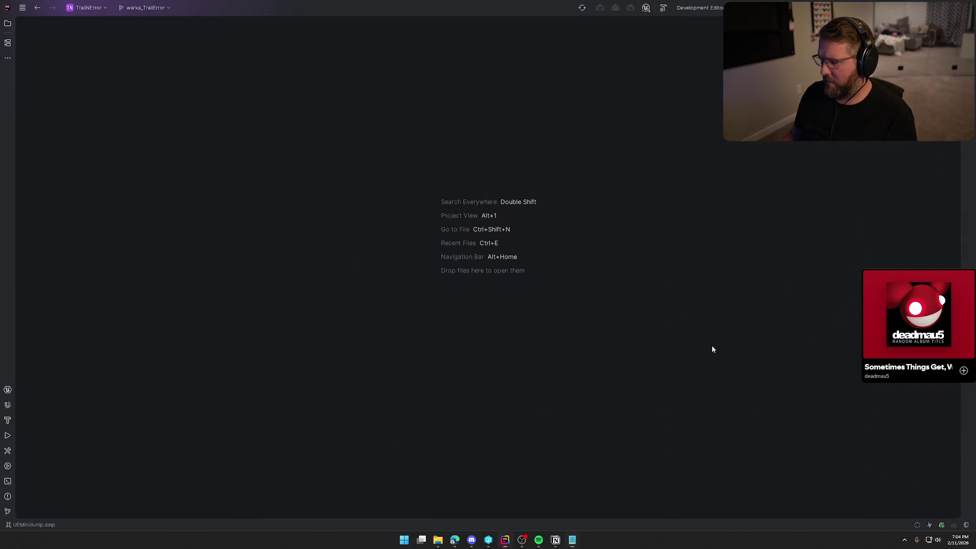
{"action": "key", "text": "ctrl+shift+b"}
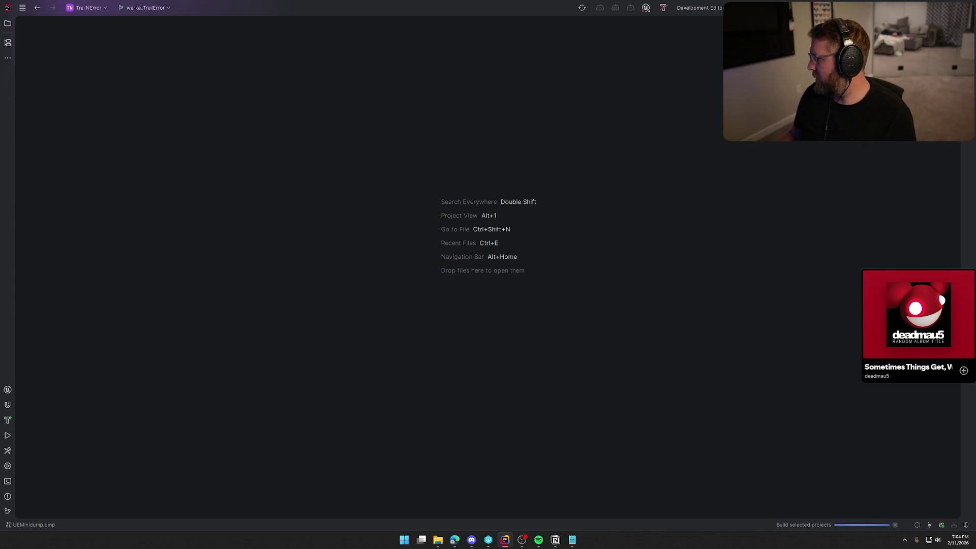
{"action": "key", "text": "alt+Tab"}
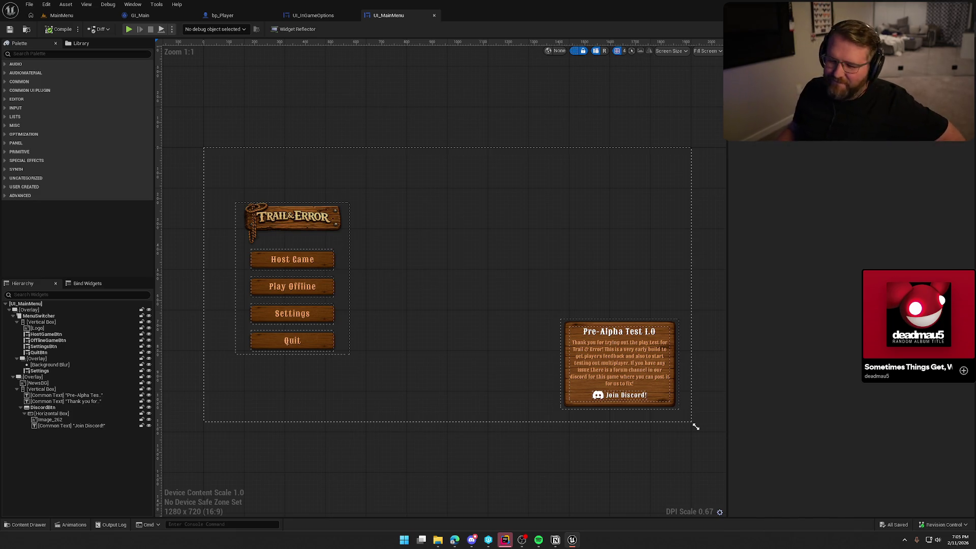
Step: Close the UI_MainMenu, UI_InGameOptions, bp_Player and GI_Main tabs, then hide Rider's Unreal Editor log
{"action": "middle_click", "coordinate": [397, 17]}
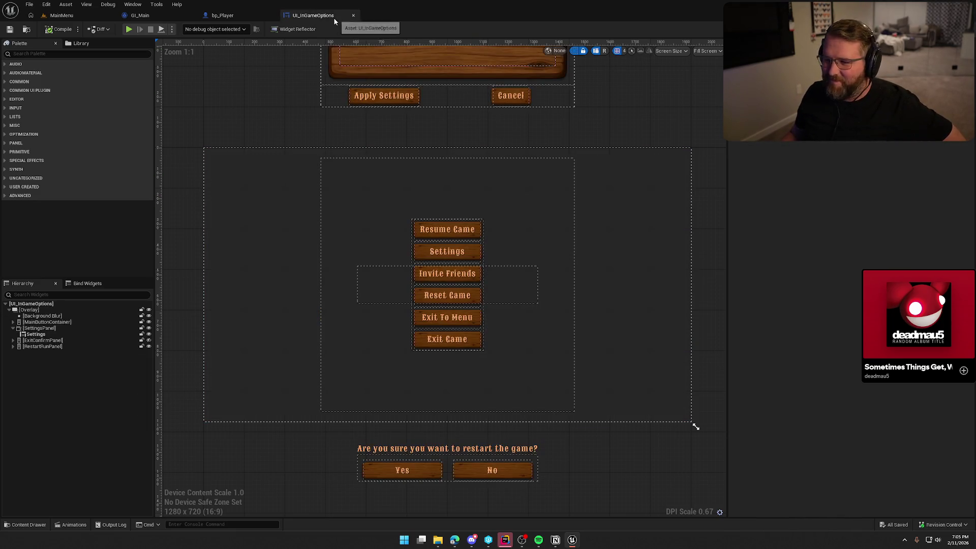
{"action": "middle_click", "coordinate": [316, 17]}
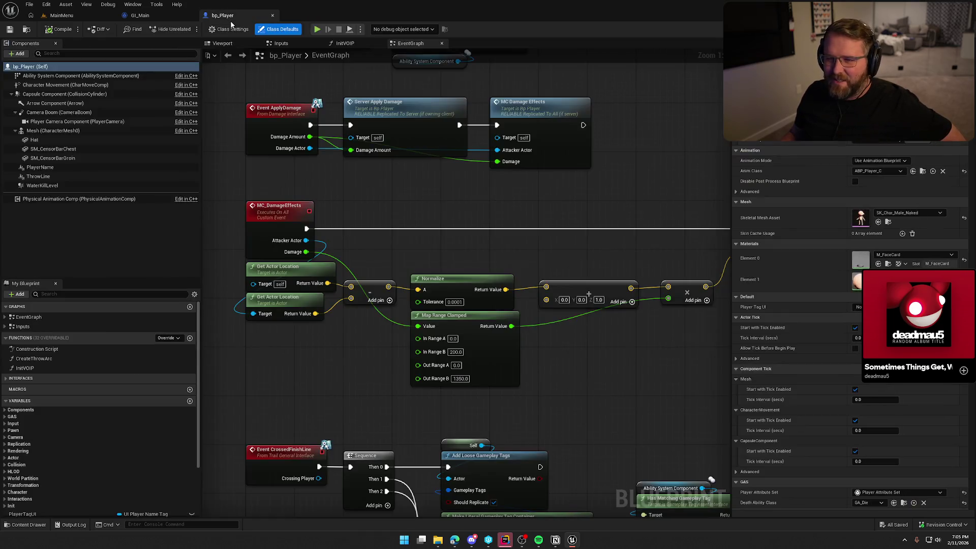
{"action": "middle_click", "coordinate": [222, 17]}
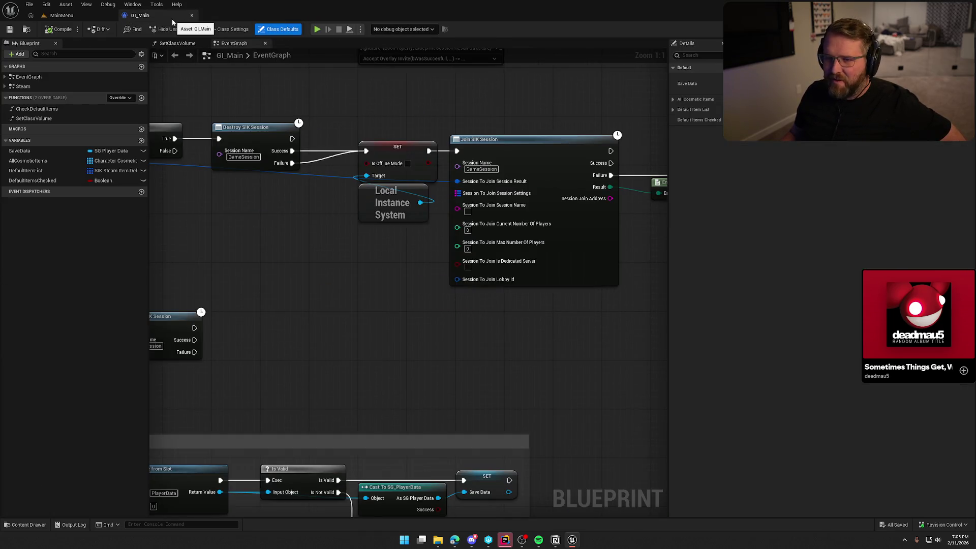
{"action": "middle_click", "coordinate": [173, 20]}
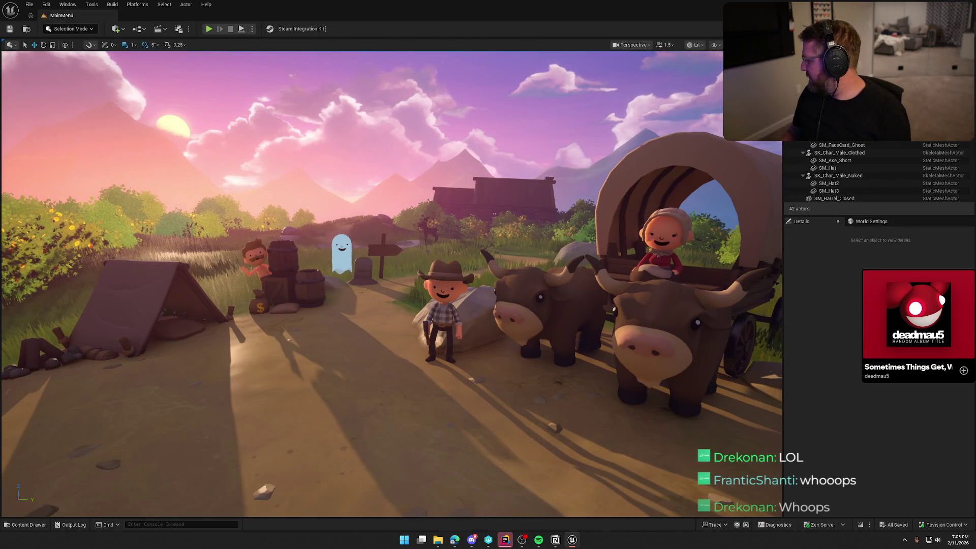
{"action": "key", "text": "alt+Tab"}
{"action": "key", "text": "shift+Escape"}
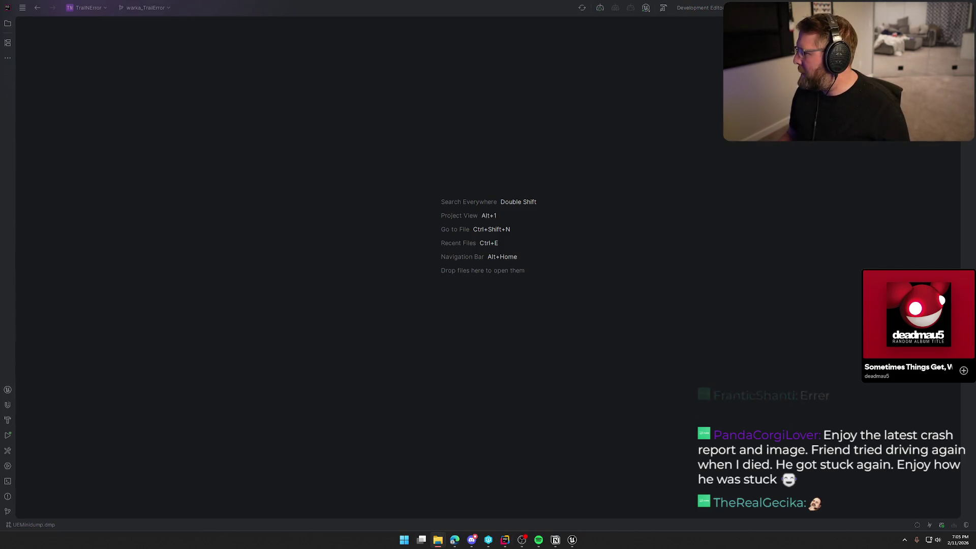
Step: Close Rider and move the Notion window toward the screen centre
{"action": "left_click", "coordinate": [572, 540]}
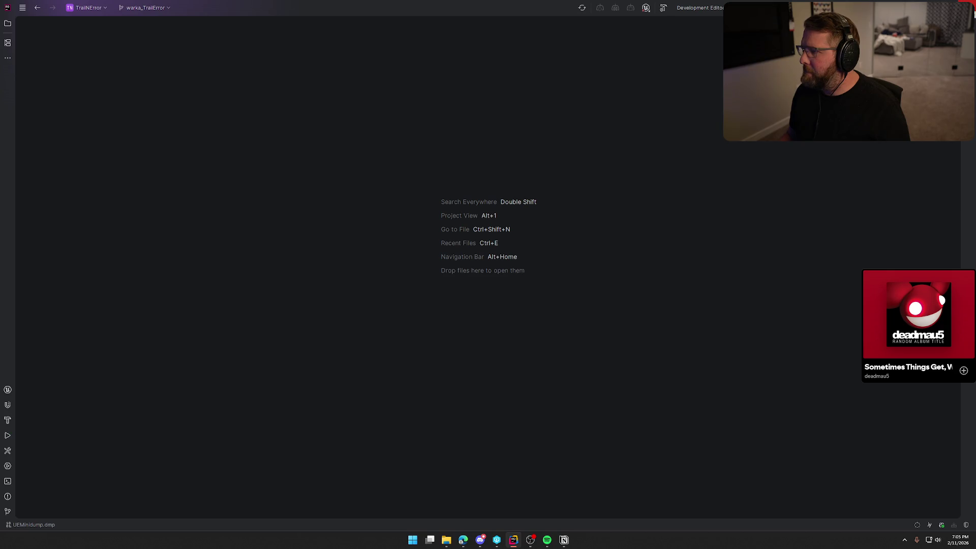
{"action": "key", "text": "alt+F4"}
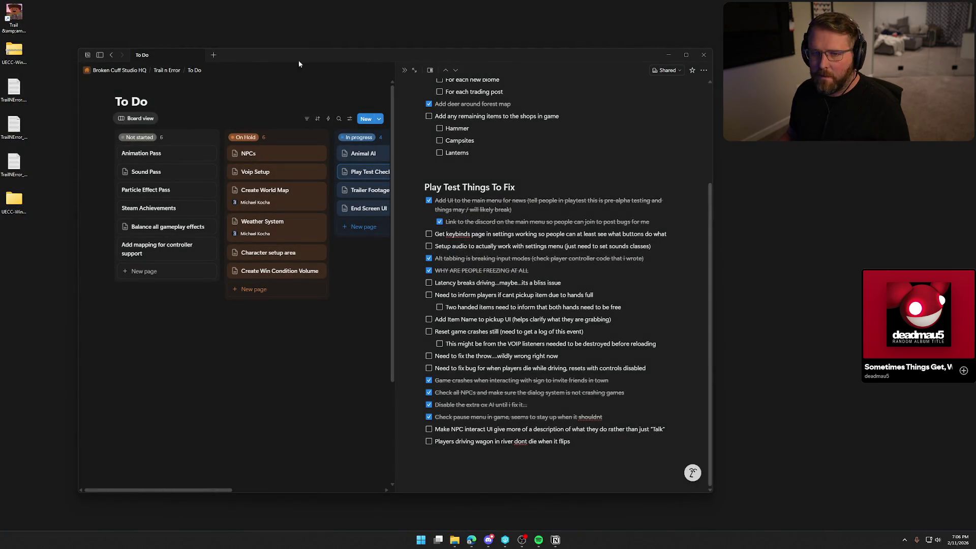
{"action": "left_click_drag", "start_coordinate": [300, 61], "coordinate": [407, 50]}
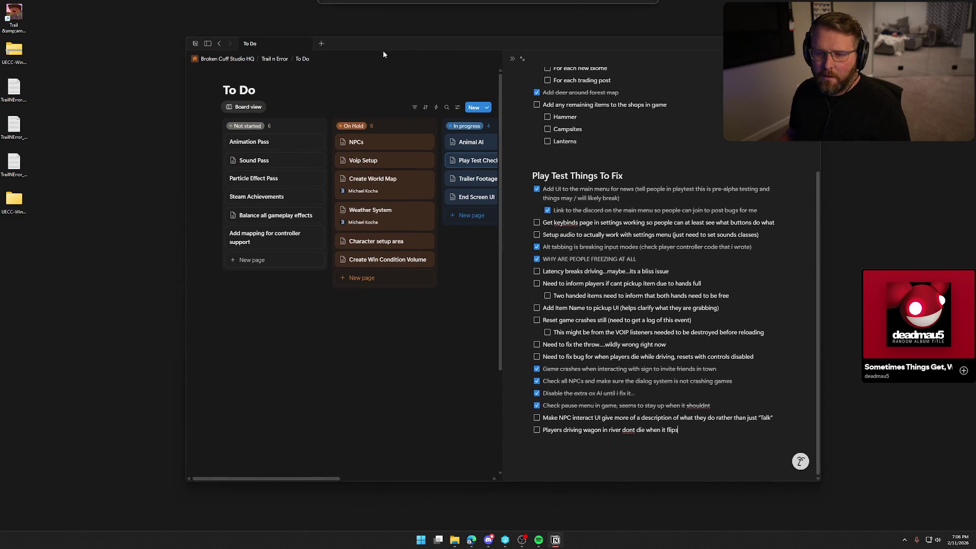
Step: Close the Play Test Things To Fix page and open the Play Test Checklist card
{"action": "left_click", "coordinate": [488, 540]}
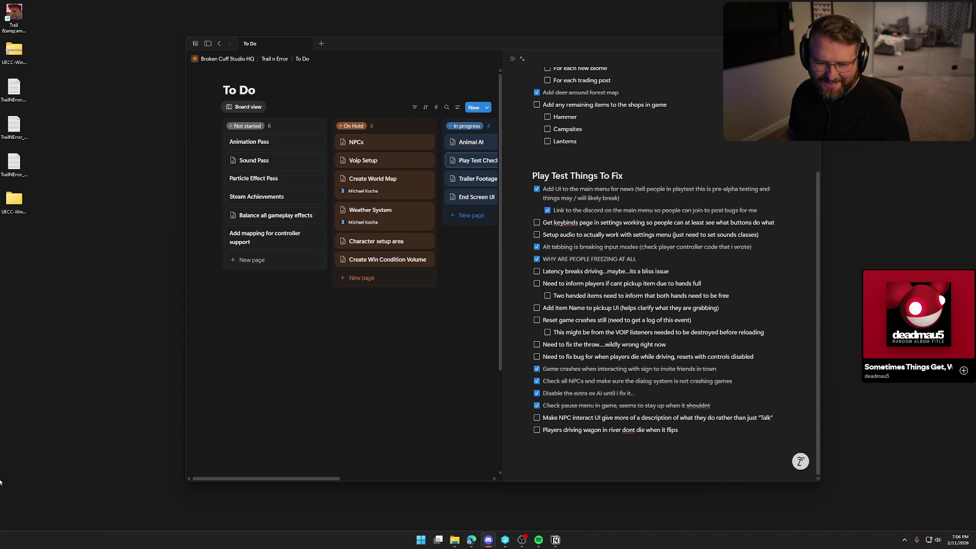
{"action": "left_click", "coordinate": [260, 403]}
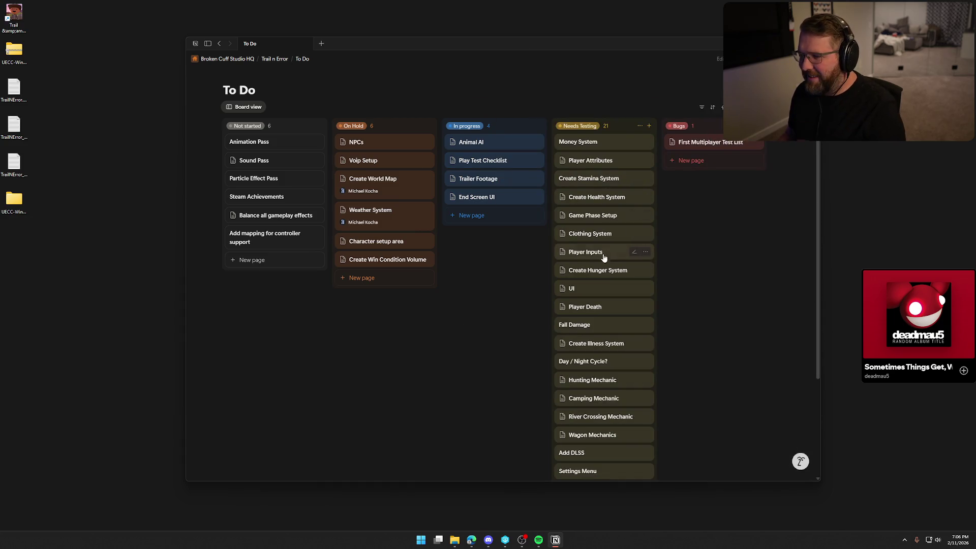
{"action": "left_click", "coordinate": [465, 164]}
Step: Open the minidump in Visual Studio, dismiss the update notice, and close the standalone dump view
{"action": "key", "text": "super+d"}
{"action": "key", "text": "super"}
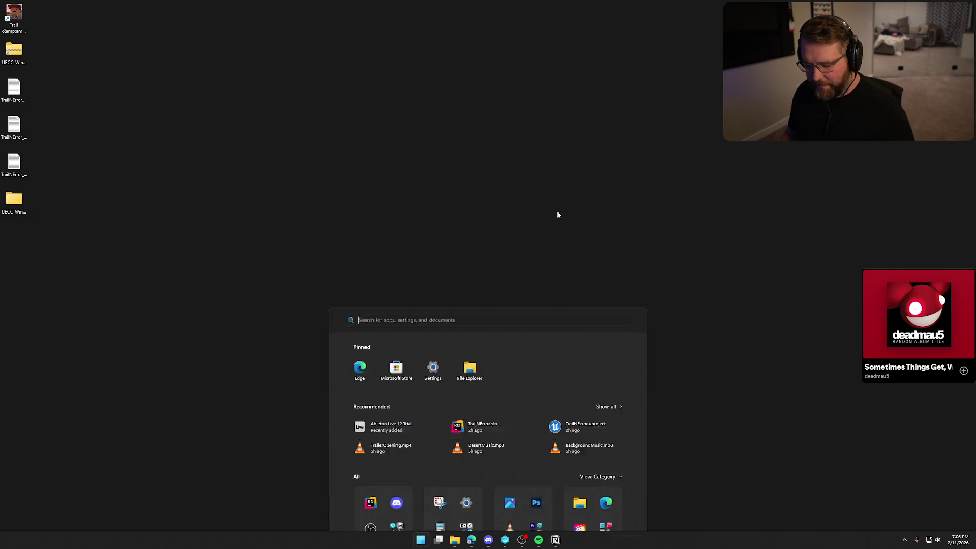
{"action": "key", "text": "Escape"}
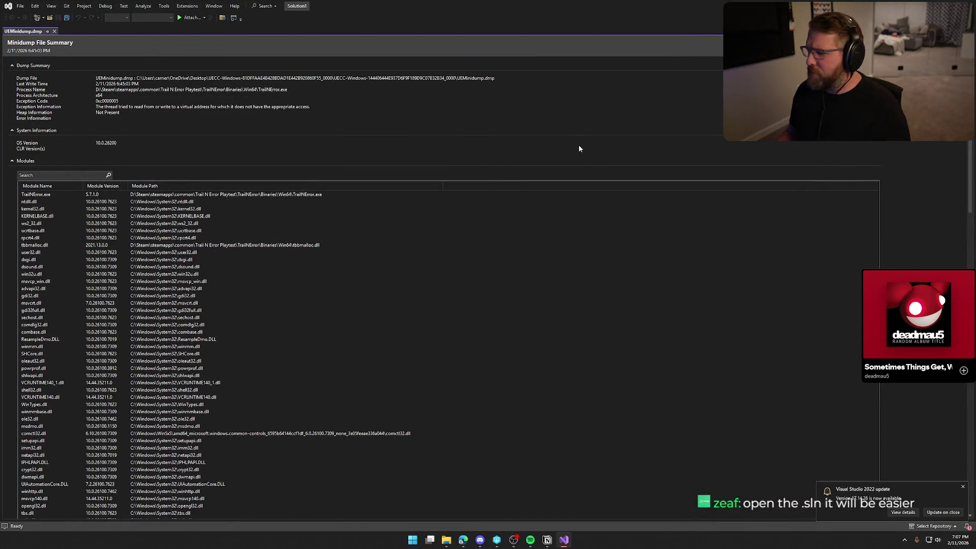
{"action": "left_click", "coordinate": [962, 487]}
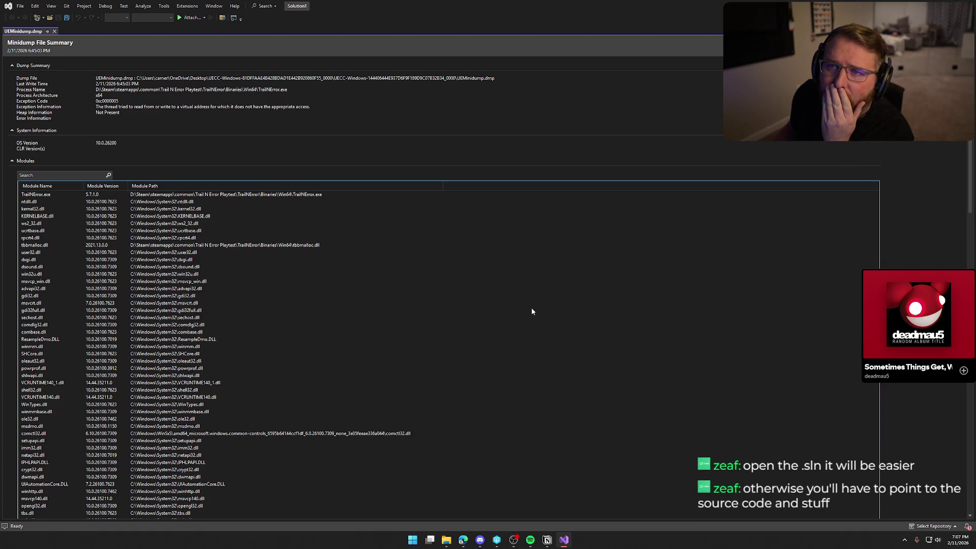
{"action": "left_click", "coordinate": [966, 6]}
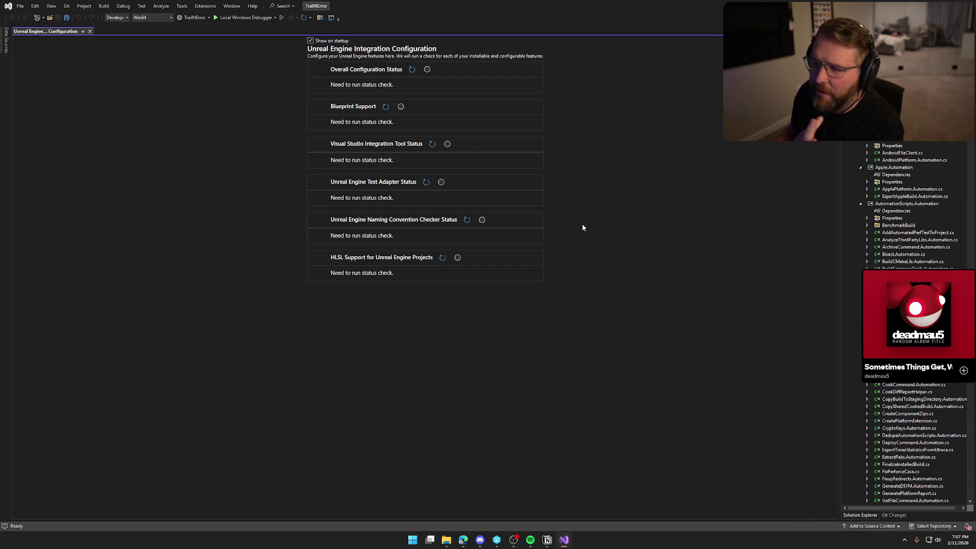
Step: Drag UEMinidump.dmp from Explorer into Visual Studio, trust it, and debug with Native Only
{"action": "left_click", "coordinate": [90, 32]}
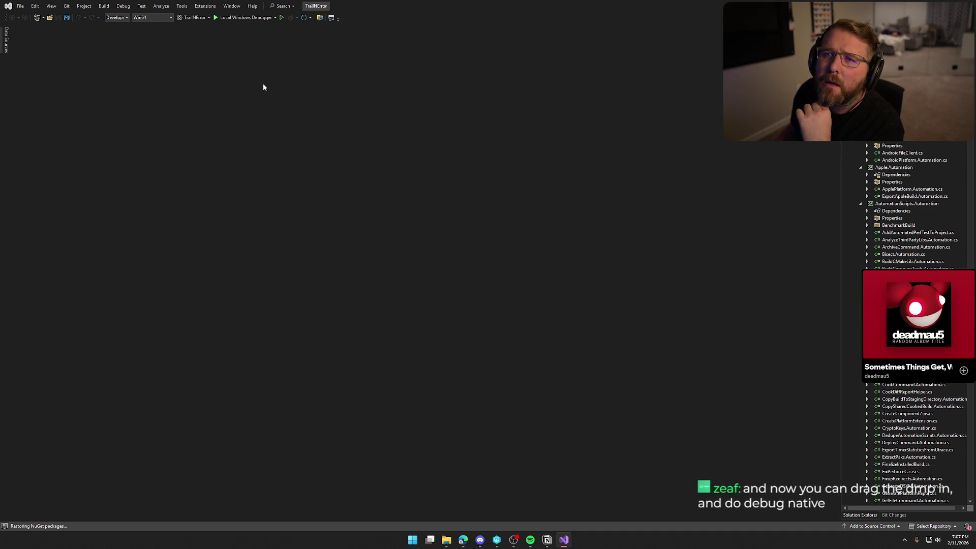
{"action": "key", "text": "alt+Tab"}
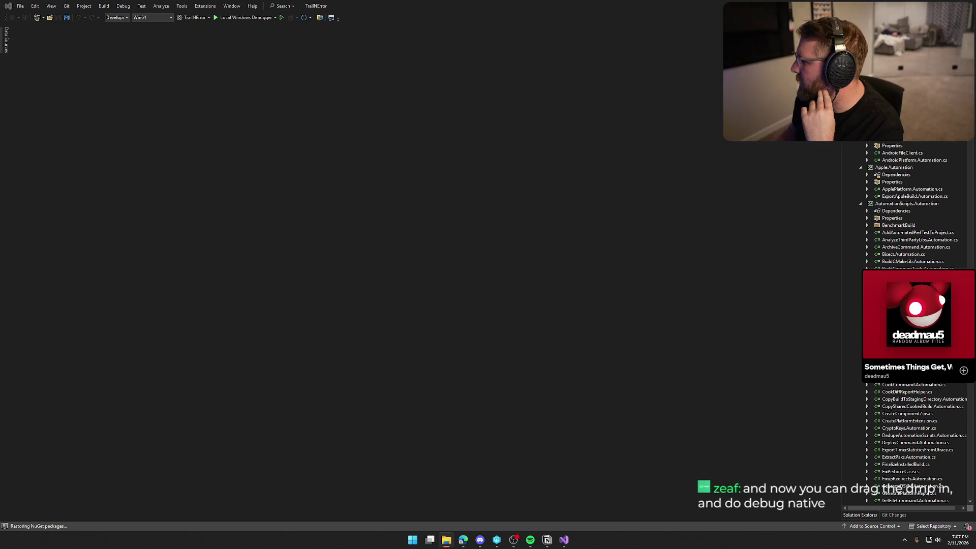
{"action": "left_click_drag", "start_coordinate": [307, 194], "coordinate": [312, 192]}
{"action": "left_click", "coordinate": [537, 326]}
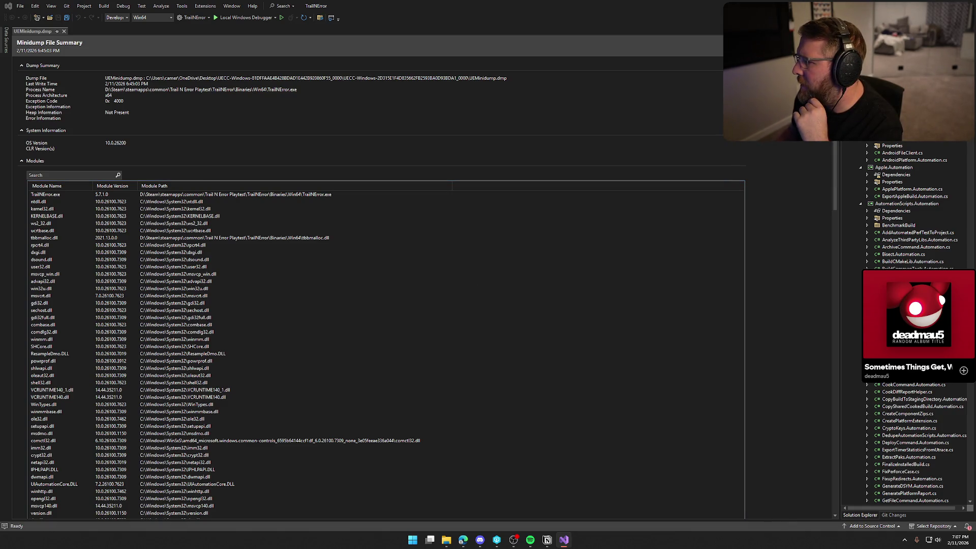
{"action": "left_click", "coordinate": [773, 92]}
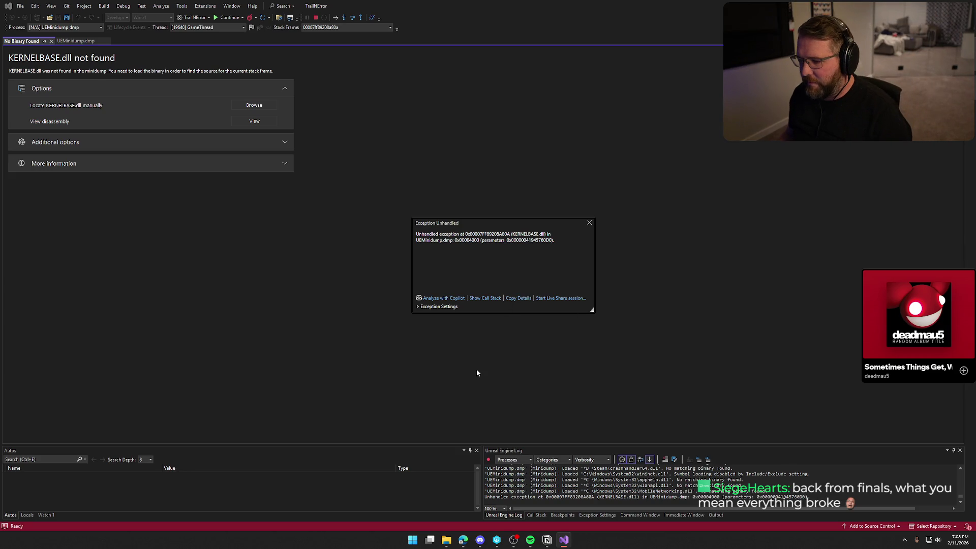
Step: Expand Exception Settings in the Exception Unhandled popup, move it aside, then close it
{"action": "left_click", "coordinate": [418, 307]}
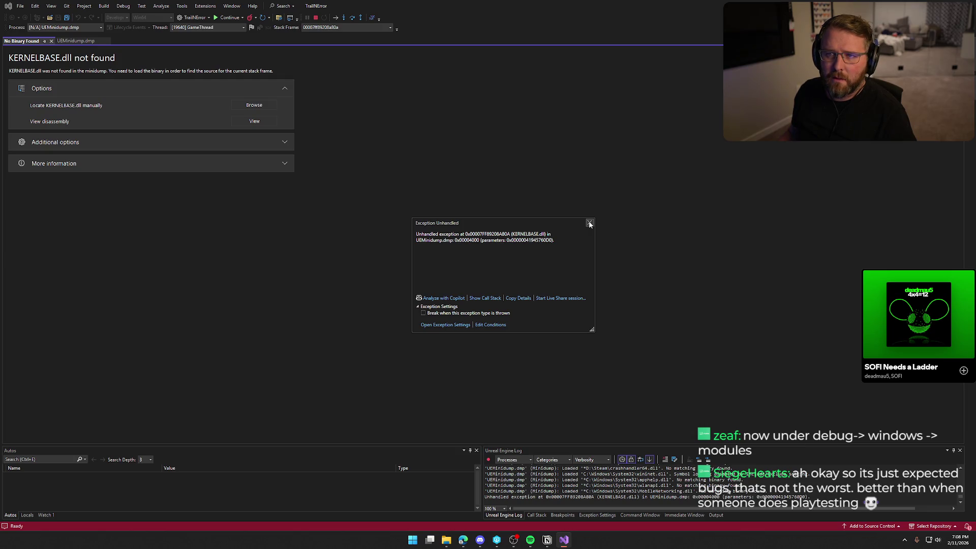
{"action": "left_click_drag", "start_coordinate": [507, 222], "coordinate": [434, 173]}
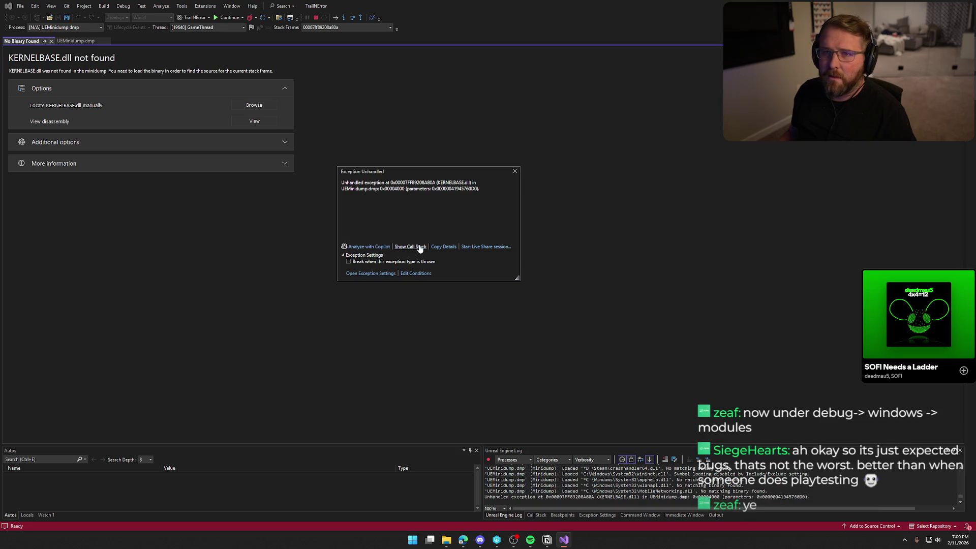
{"action": "left_click", "coordinate": [514, 171]}
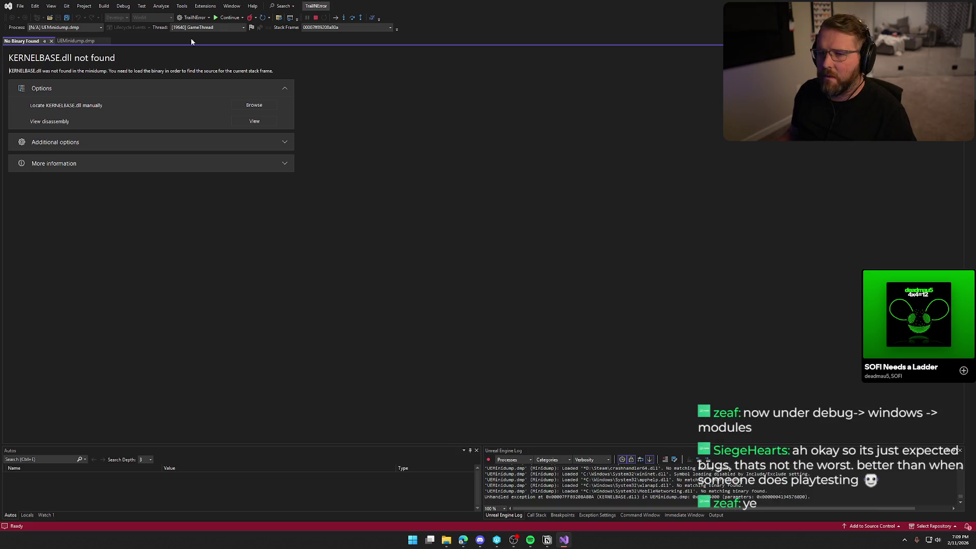
Step: Open Debug > Windows > Modules, enlarge the list, and right-click the TrailNError.exe row
{"action": "left_click", "coordinate": [118, 6]}
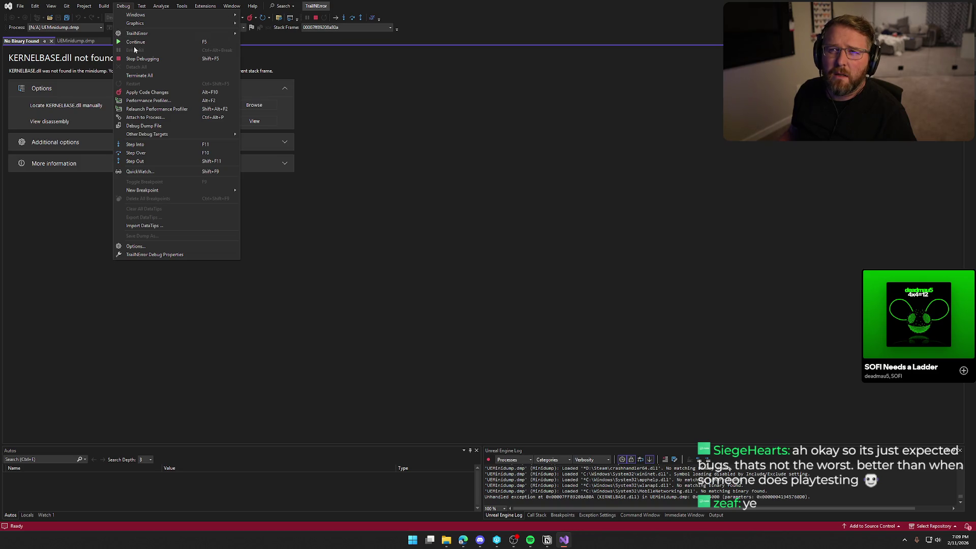
{"action": "mouse_move", "coordinate": [196, 17]}
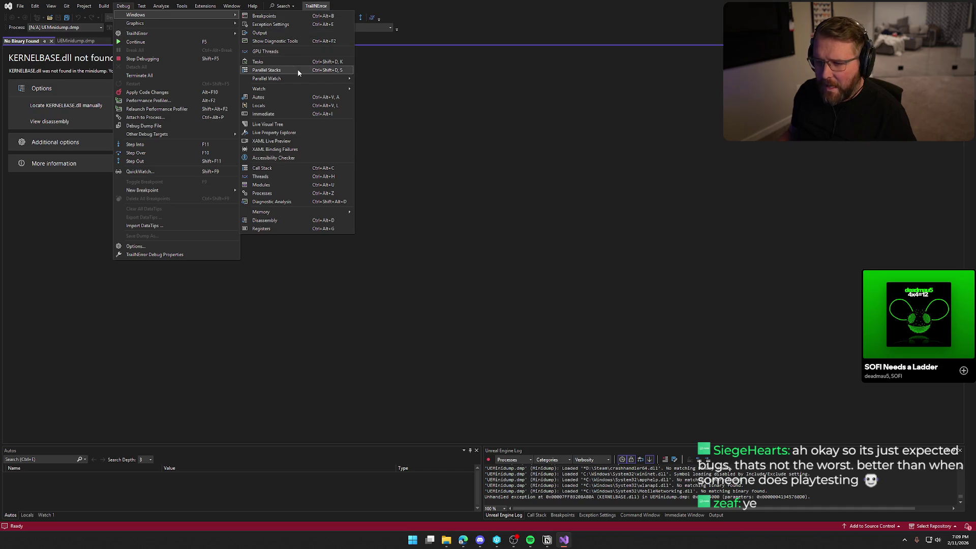
{"action": "left_click", "coordinate": [290, 190]}
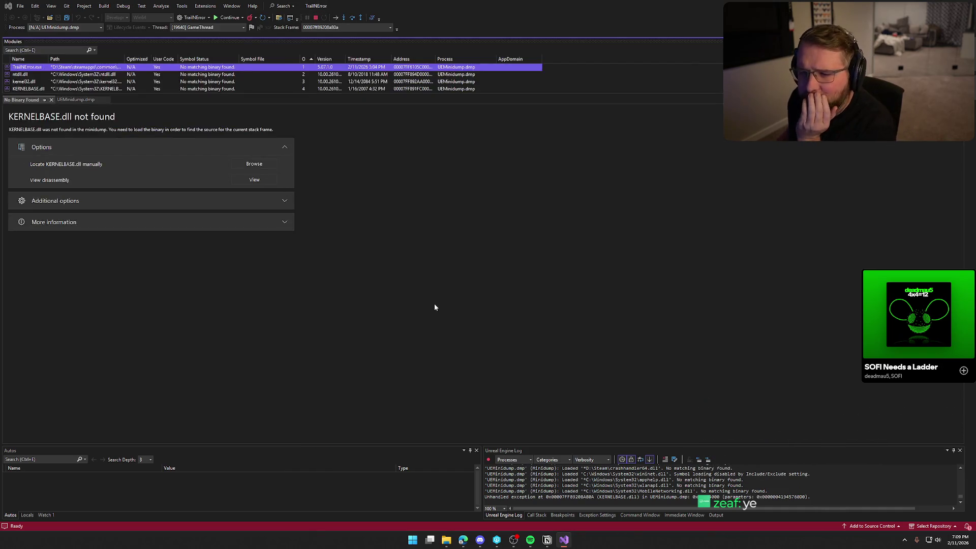
{"action": "left_click_drag", "start_coordinate": [380, 95], "coordinate": [392, 222]}
{"action": "left_click", "coordinate": [26, 69]}
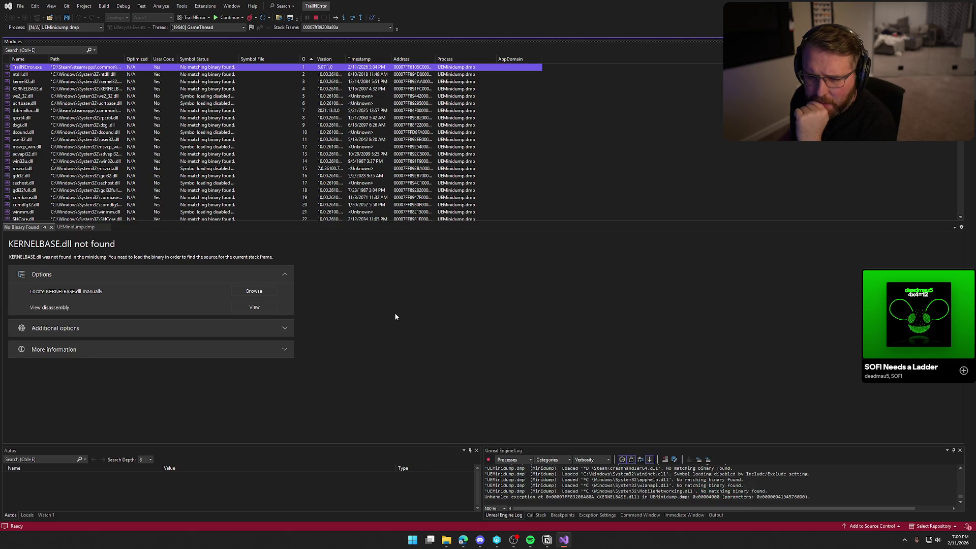
{"action": "right_click", "coordinate": [80, 68]}
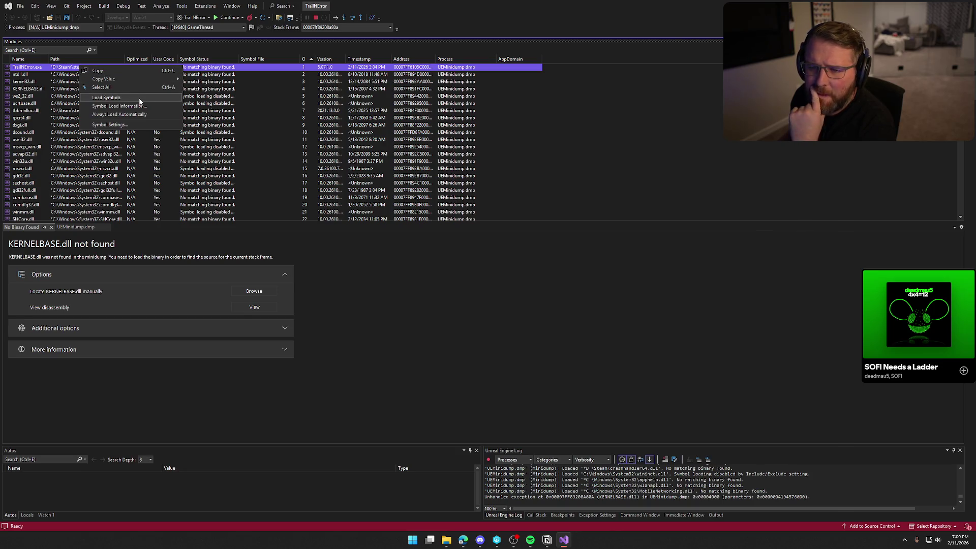
{"action": "left_click", "coordinate": [365, 292]}
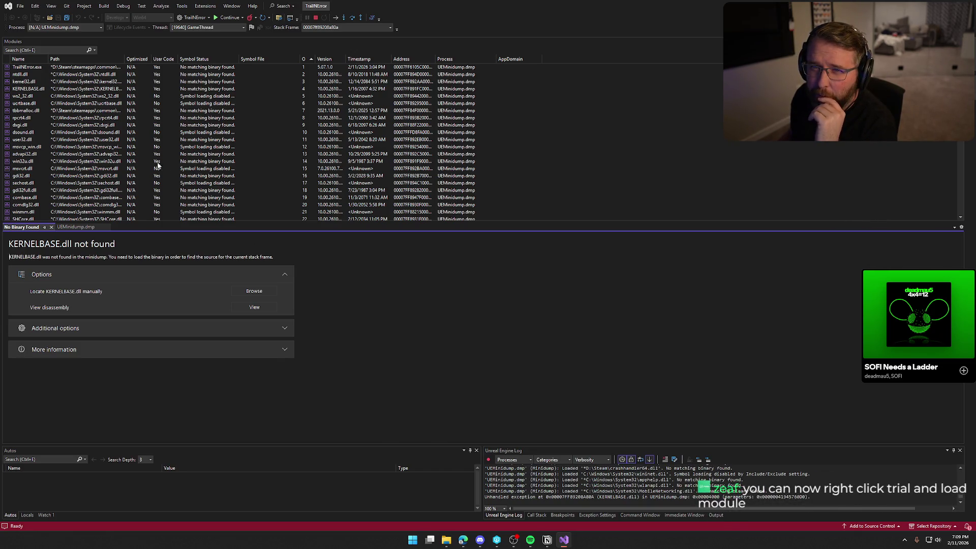
{"action": "right_click", "coordinate": [76, 67]}
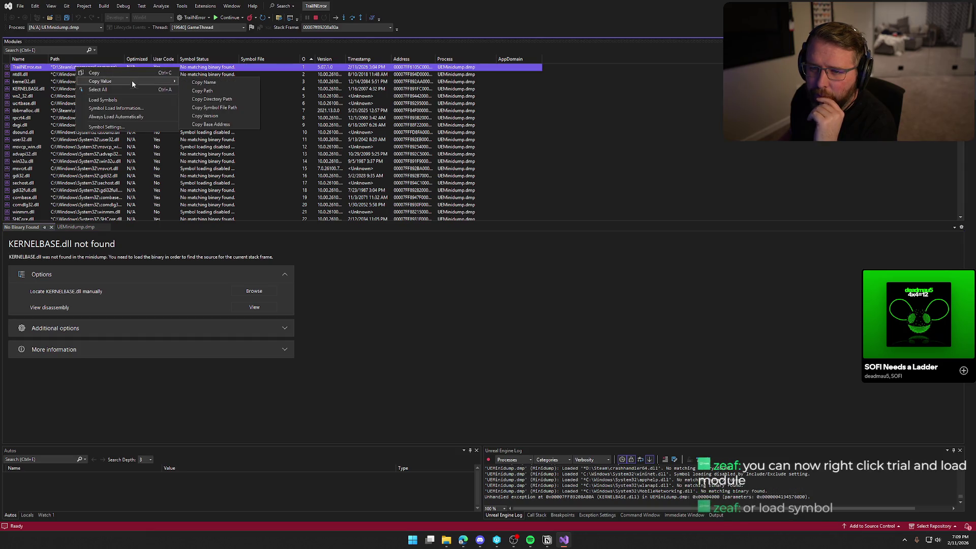
Step: Choose Load Symbols for TrailNError.exe and browse to C:\Game Dev\Projects\TrailNError\Saved\Builds\Windows
{"action": "left_click", "coordinate": [134, 100]}
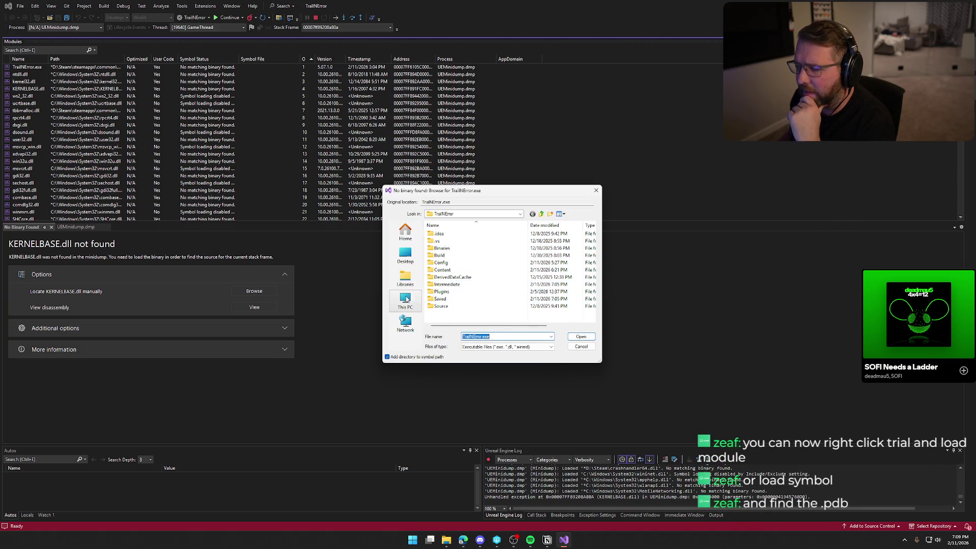
{"action": "left_click_drag", "start_coordinate": [472, 191], "coordinate": [403, 97]}
{"action": "left_click_drag", "start_coordinate": [528, 266], "coordinate": [703, 343]}
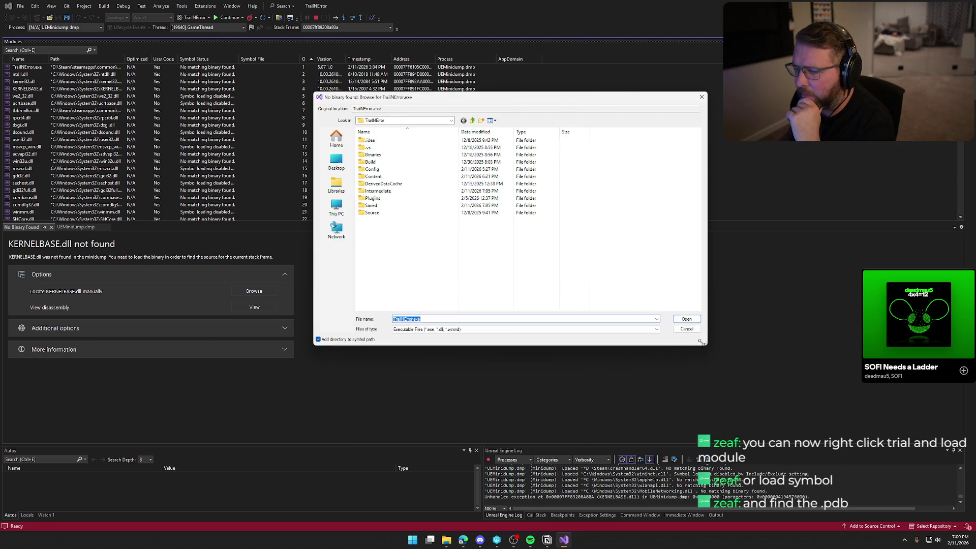
{"action": "left_click", "coordinate": [336, 208]}
{"action": "double_click", "coordinate": [385, 147]}
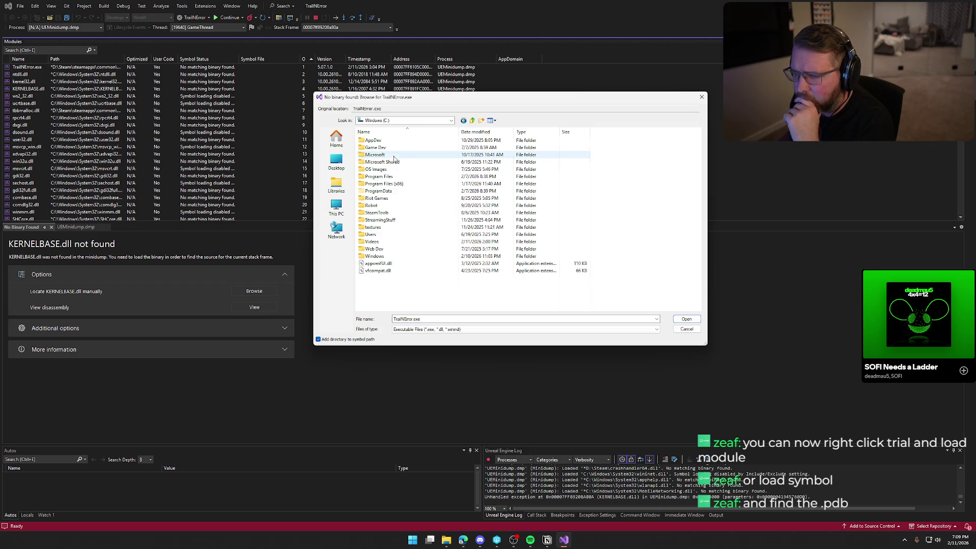
{"action": "double_click", "coordinate": [391, 153]}
{"action": "double_click", "coordinate": [389, 160]}
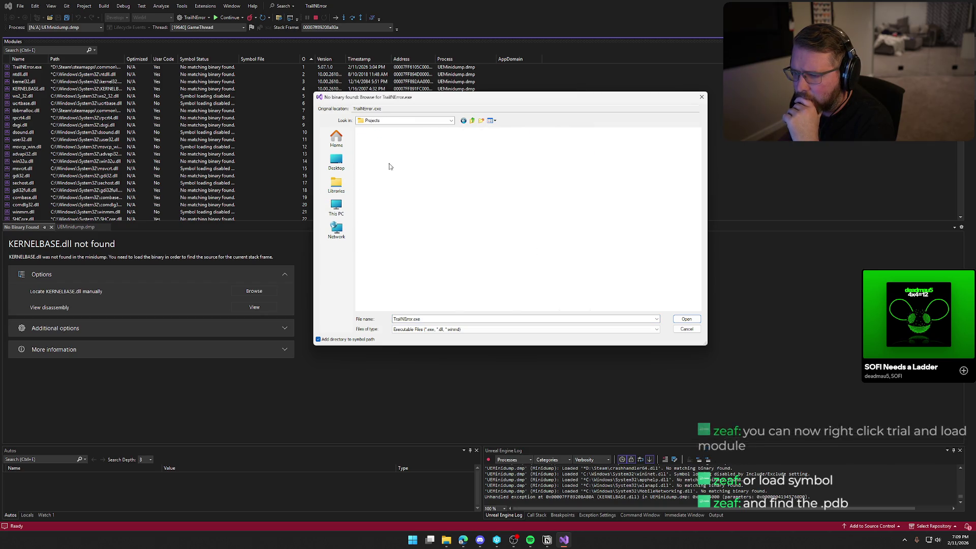
{"action": "double_click", "coordinate": [379, 213]}
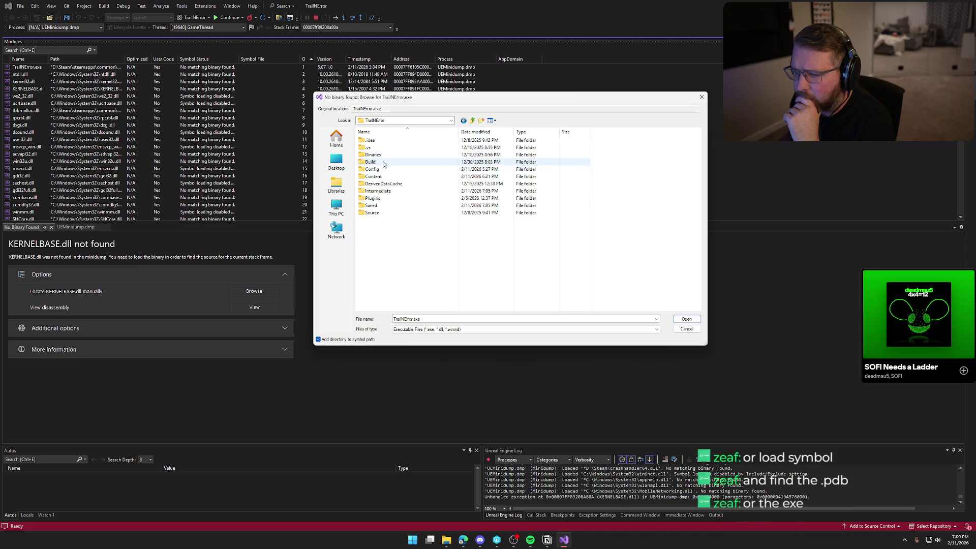
{"action": "double_click", "coordinate": [380, 206]}
{"action": "double_click", "coordinate": [384, 148]}
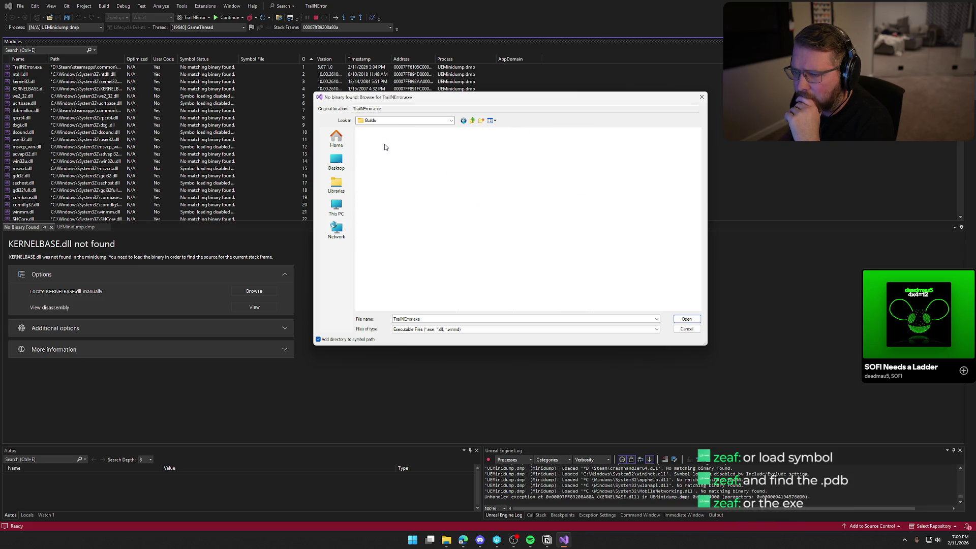
{"action": "double_click", "coordinate": [386, 140]}
Step: Open TrailNError\Binaries\Win64 and pick TrailNError.exe as the symbol source
{"action": "left_click", "coordinate": [381, 155]}
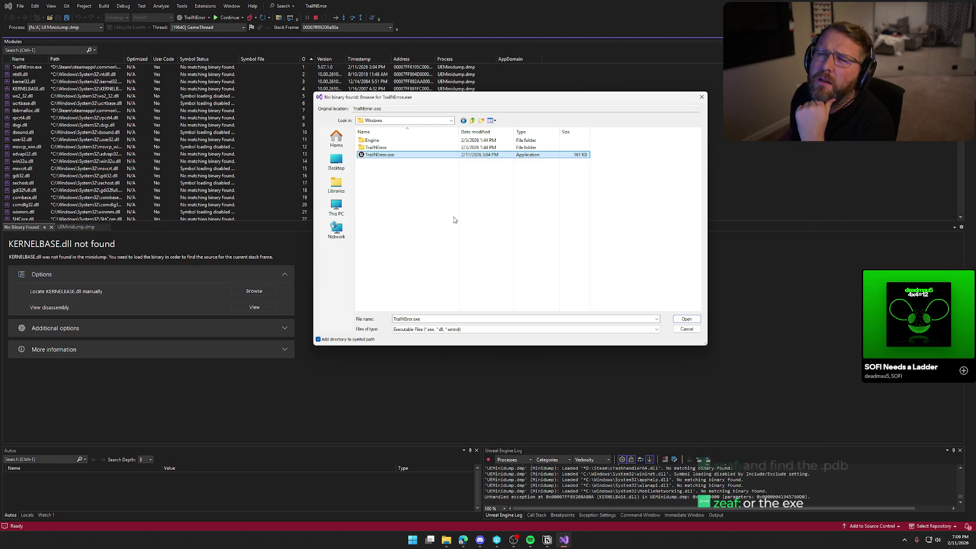
{"action": "key", "text": "Tab"}
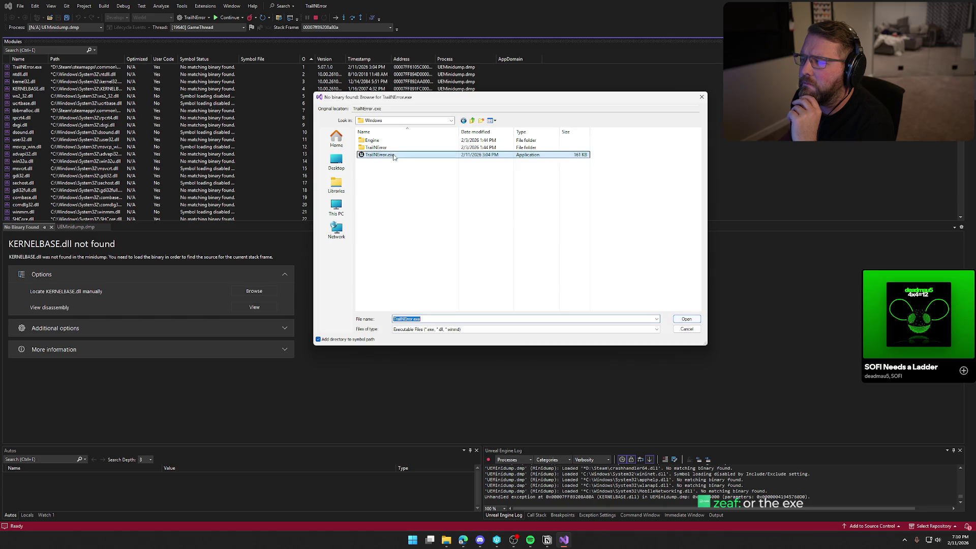
{"action": "double_click", "coordinate": [379, 148]}
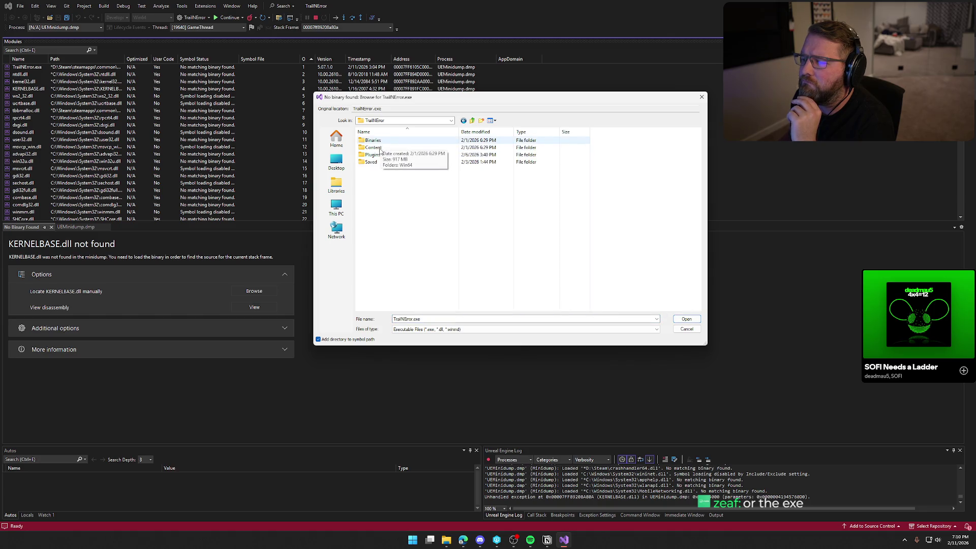
{"action": "double_click", "coordinate": [381, 141]}
{"action": "double_click", "coordinate": [380, 141]}
{"action": "double_click", "coordinate": [382, 141]}
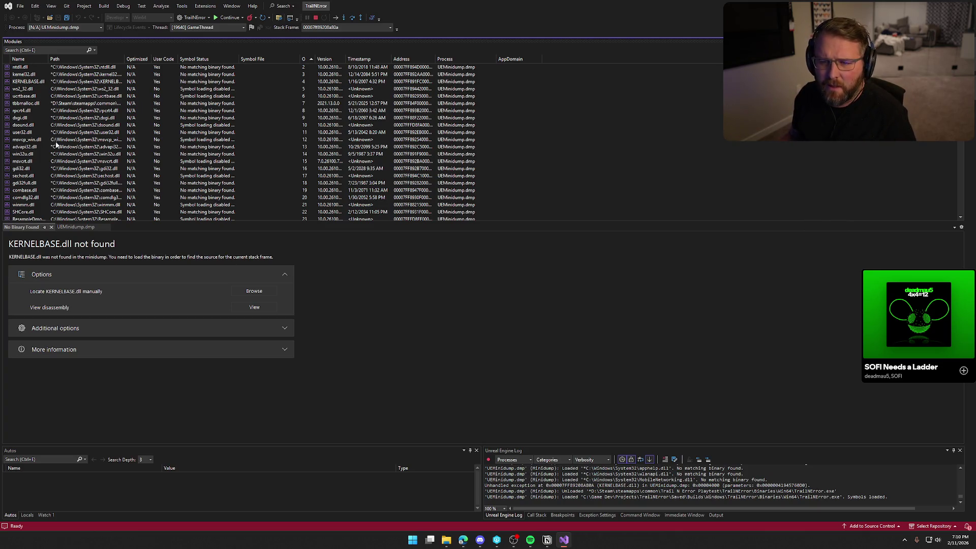
Step: Check TrailNError.exe reads Symbols loaded at the end of the Modules list, then return to UEMinidump.dmp
{"action": "scroll", "coordinate": [221, 166], "scroll_direction": "down", "scroll_amount": 15}
{"action": "scroll", "coordinate": [221, 166], "scroll_direction": "down", "scroll_amount": 20}
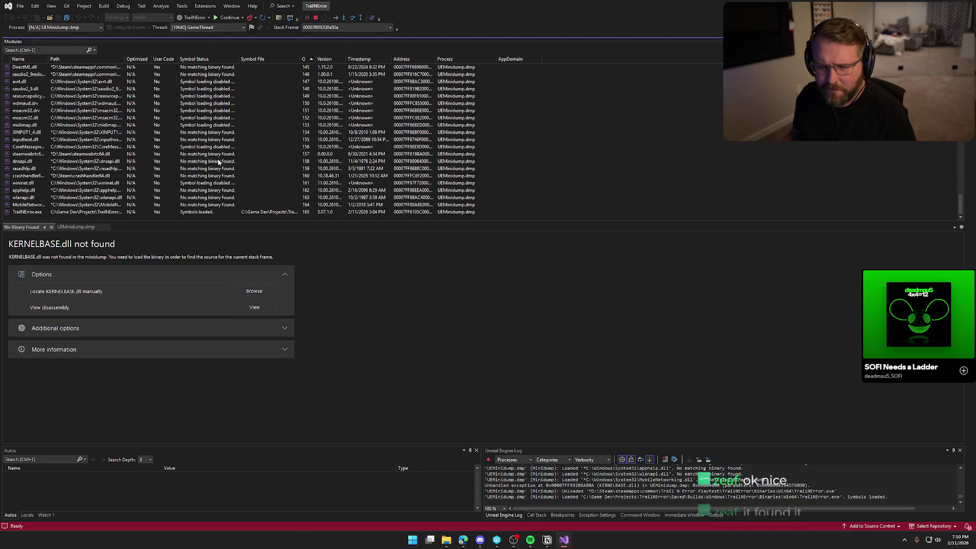
{"action": "left_click", "coordinate": [27, 212]}
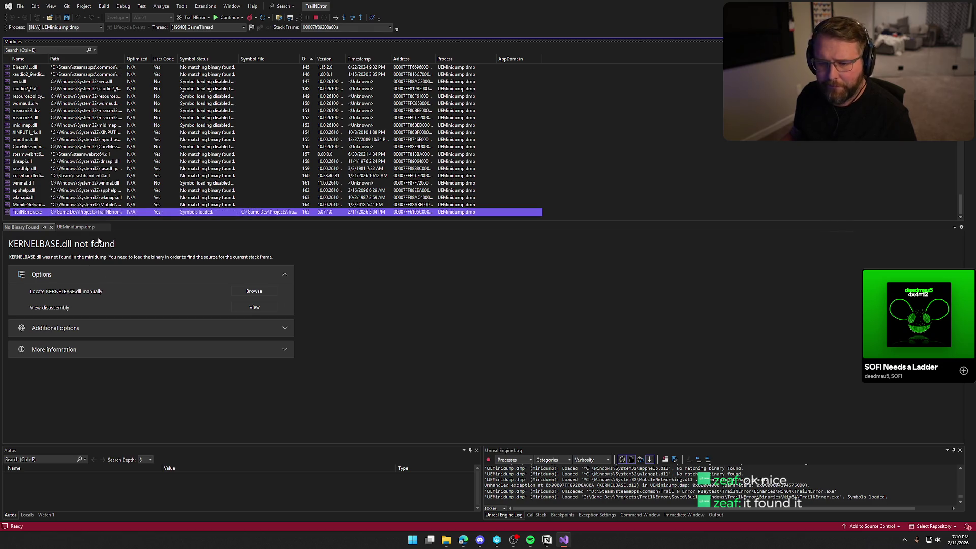
{"action": "left_click", "coordinate": [80, 228]}
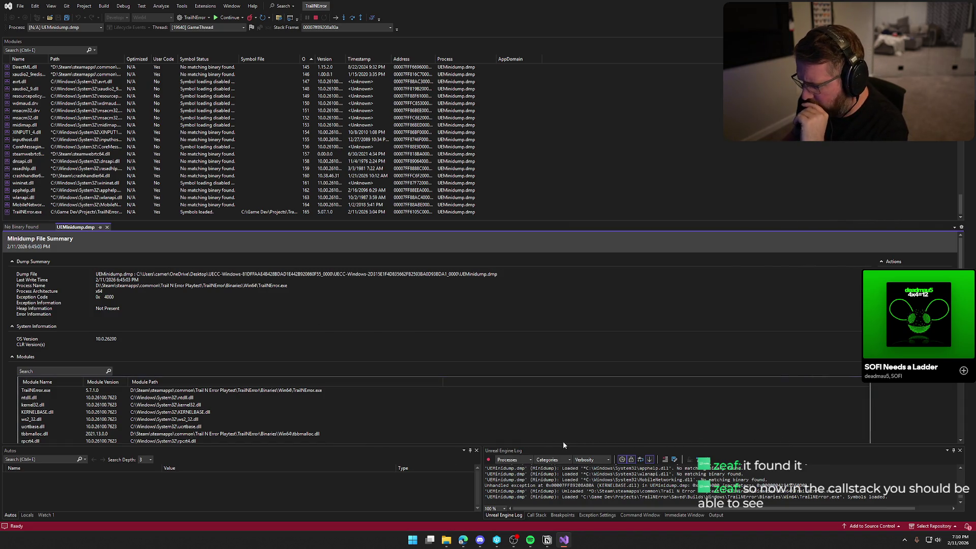
Step: Scroll the Unreal Engine Log and drag the bottom panels' splitter upward to show more lines
{"action": "scroll", "coordinate": [700, 497], "scroll_direction": "up", "scroll_amount": 6}
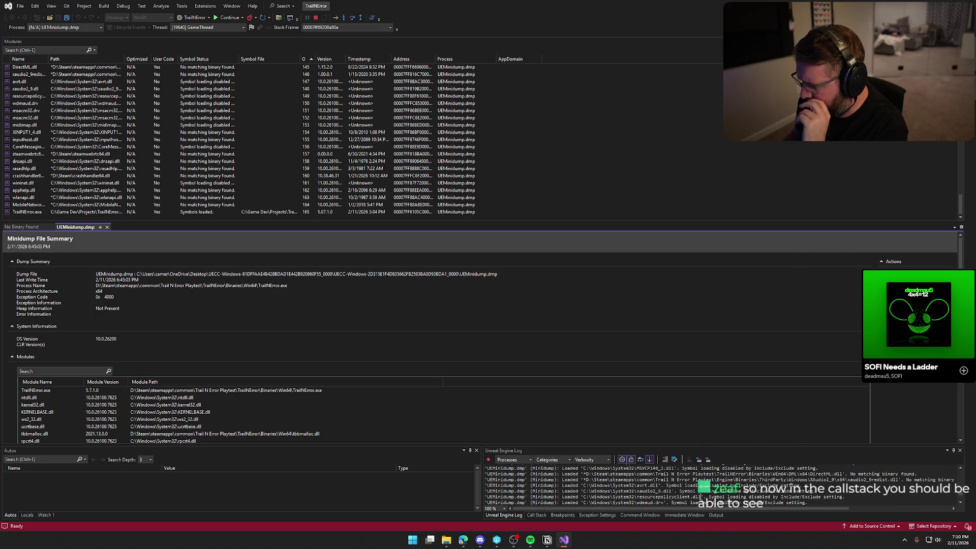
{"action": "scroll", "coordinate": [701, 496], "scroll_direction": "down", "scroll_amount": 3}
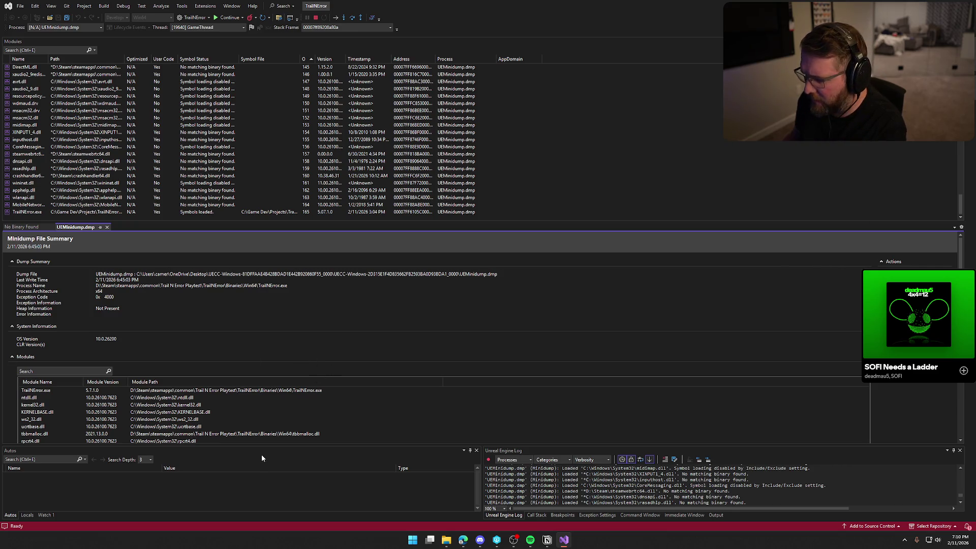
{"action": "left_click_drag", "start_coordinate": [511, 446], "coordinate": [501, 406]}
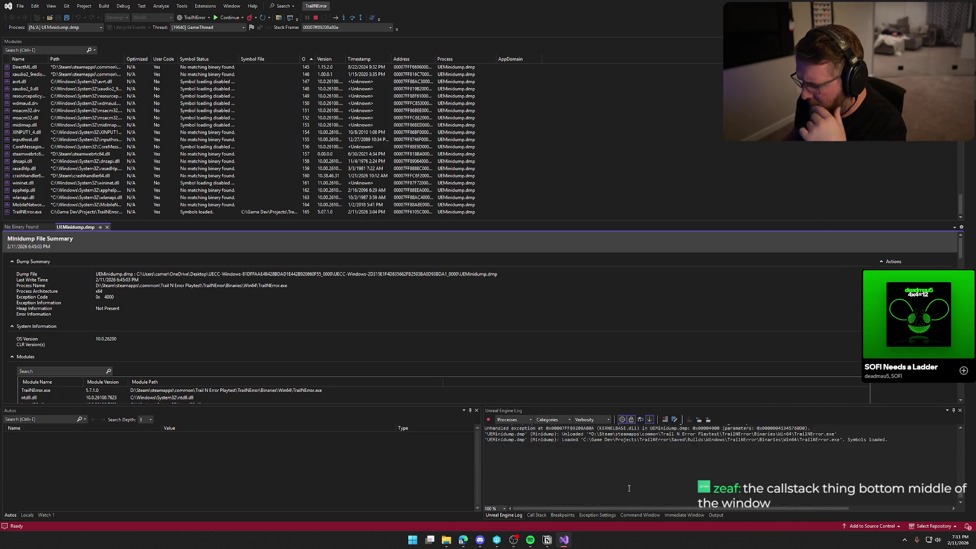
{"action": "scroll", "coordinate": [705, 494], "scroll_direction": "down", "scroll_amount": 1}
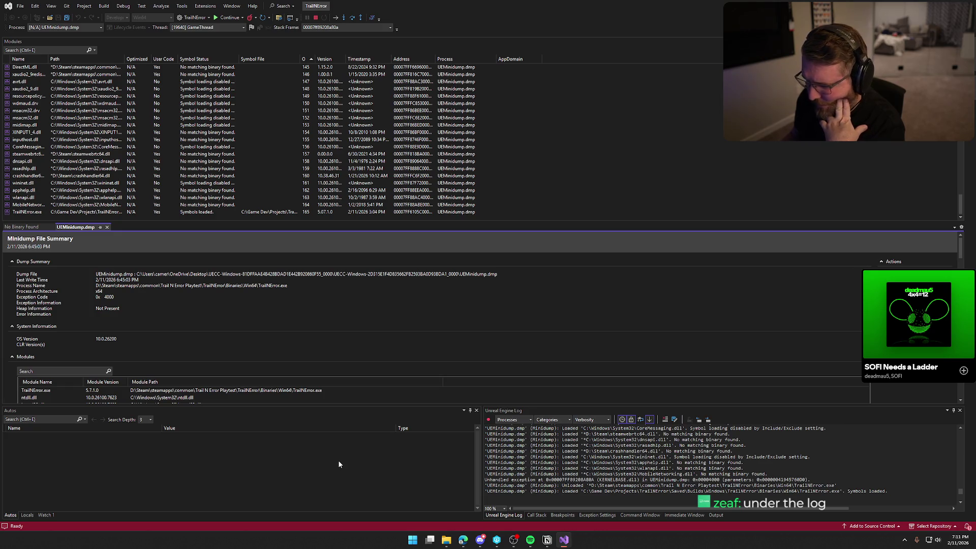
Step: Show the Call Stack, jump to the KERNELBASE.dll crash frame and load its symbols
{"action": "left_click", "coordinate": [538, 516]}
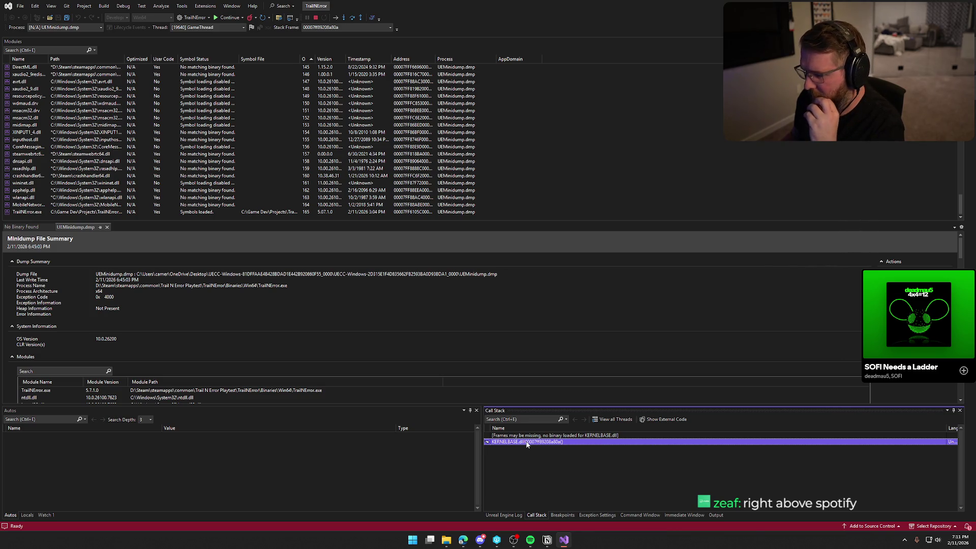
{"action": "double_click", "coordinate": [576, 442]}
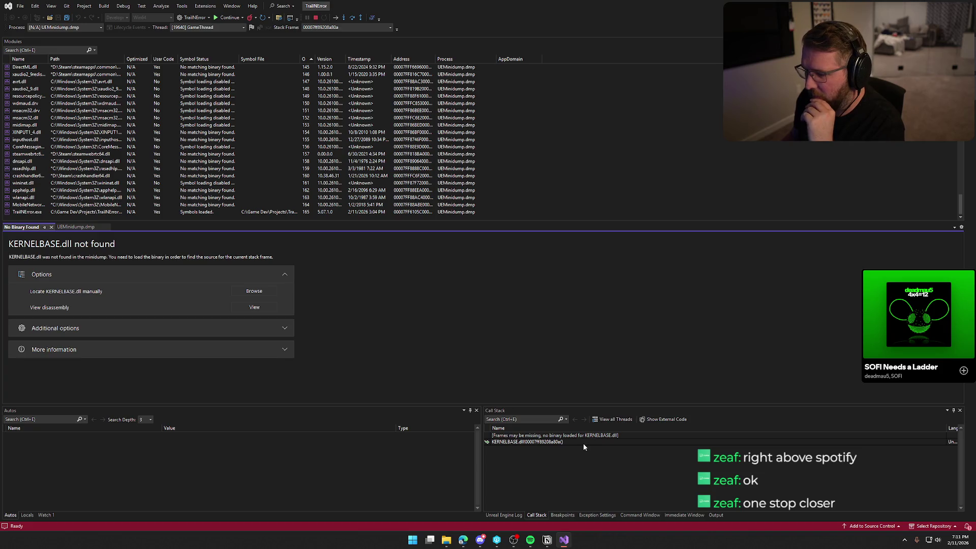
{"action": "left_click", "coordinate": [566, 442]}
{"action": "right_click", "coordinate": [566, 442]}
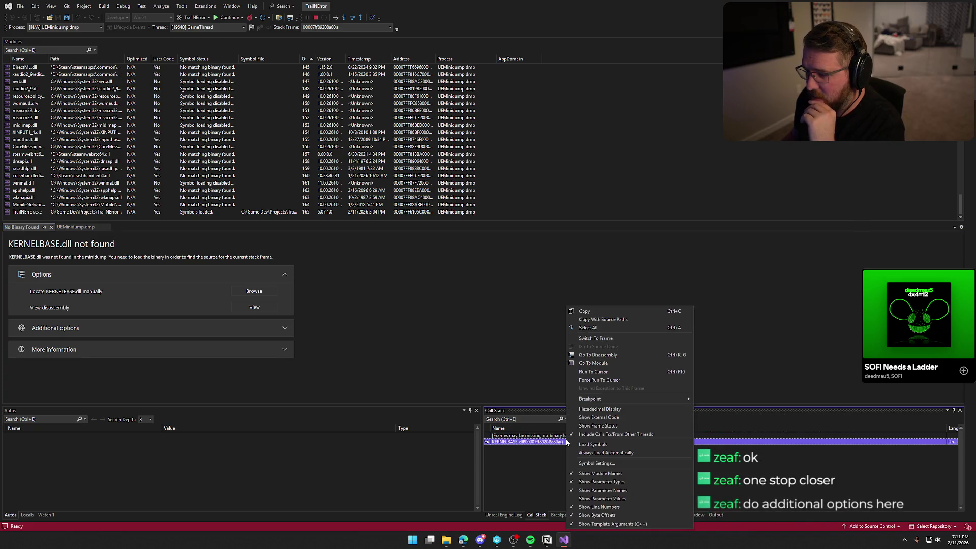
{"action": "left_click", "coordinate": [597, 445]}
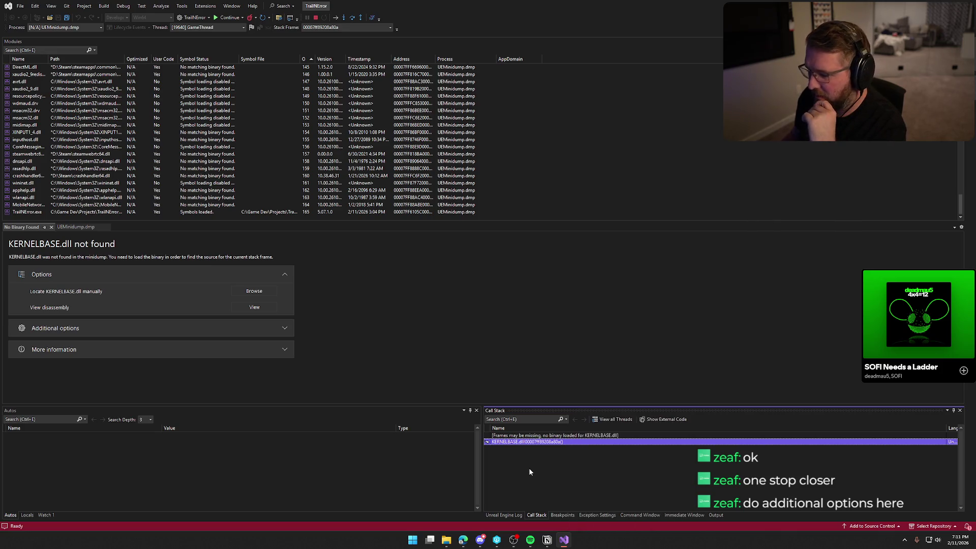
Step: Load KERNELBASE.dll symbols from the Binaries\Win64 path plus Microsoft Symbol Servers
{"action": "left_click", "coordinate": [81, 331]}
{"action": "scroll", "coordinate": [254, 340], "scroll_direction": "down", "scroll_amount": 2}
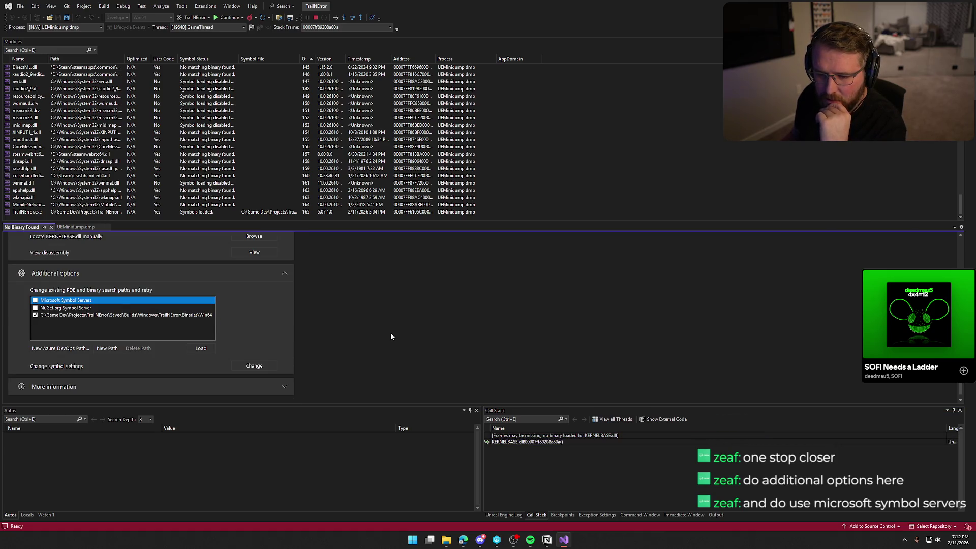
{"action": "scroll", "coordinate": [390, 333], "scroll_direction": "down", "scroll_amount": 1}
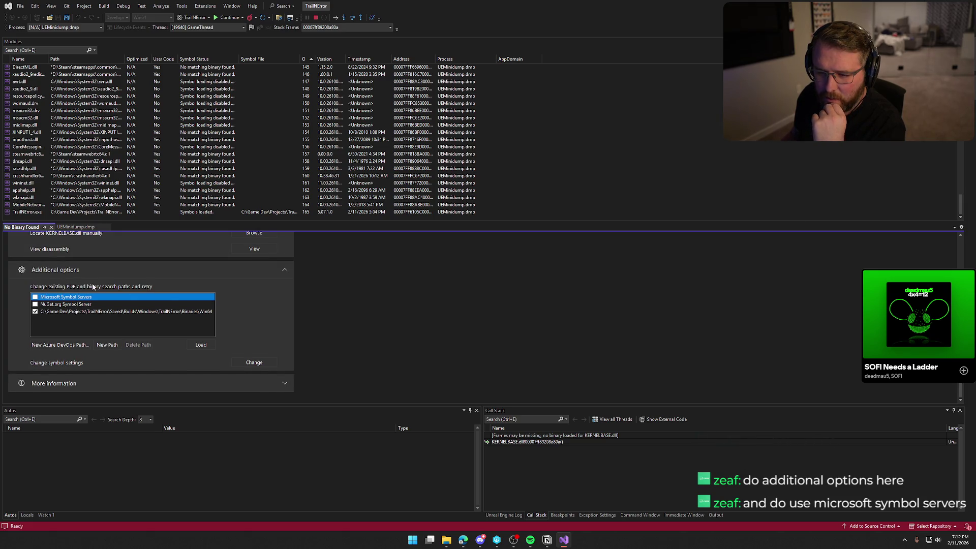
{"action": "left_click", "coordinate": [192, 313]}
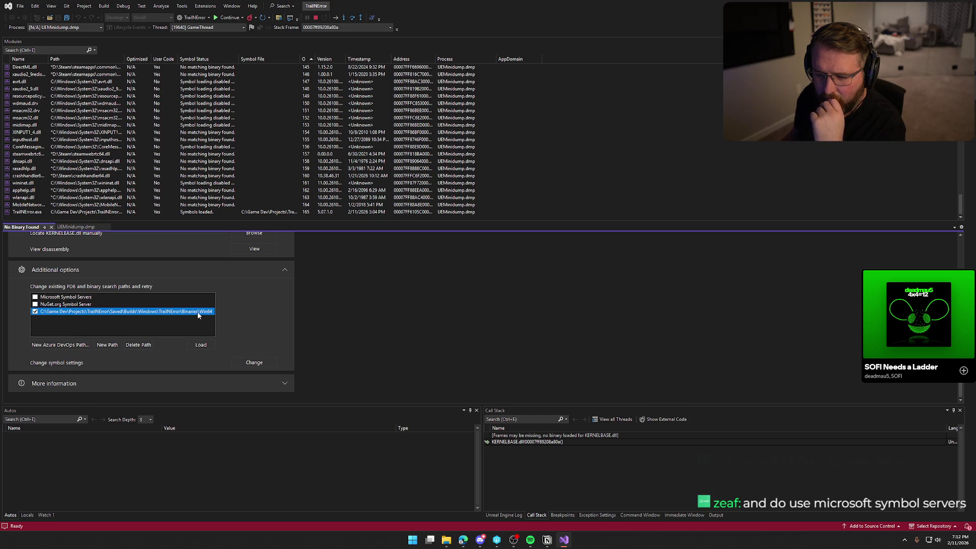
{"action": "left_click", "coordinate": [201, 344]}
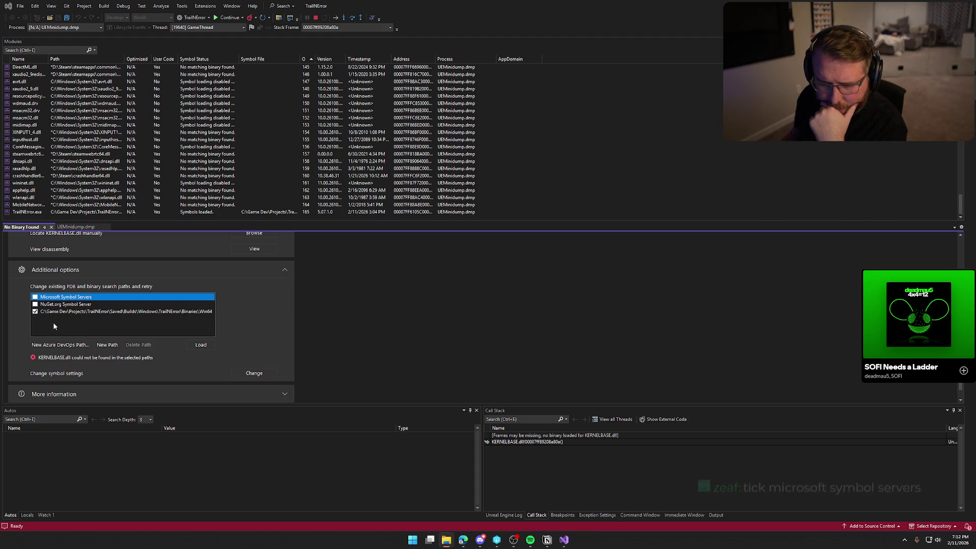
{"action": "left_click", "coordinate": [35, 297]}
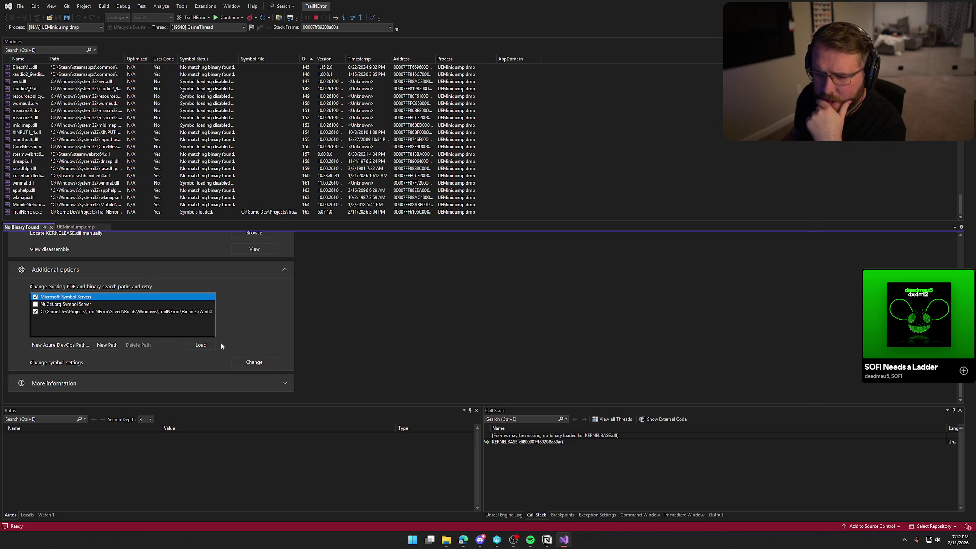
{"action": "left_click", "coordinate": [202, 345]}
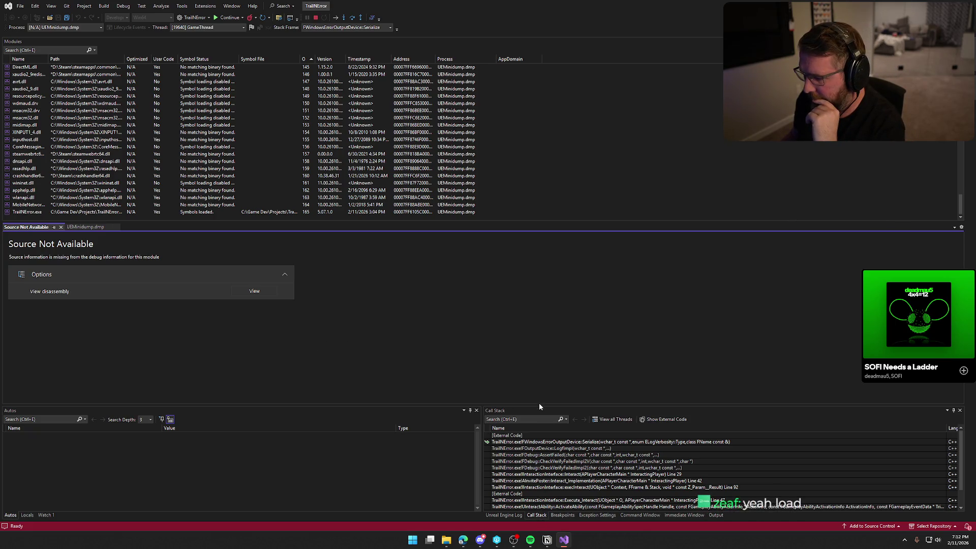
Step: Enlarge the Call Stack, inspect the Interact frames and open Interact_Implementation Line 42
{"action": "left_click_drag", "start_coordinate": [540, 405], "coordinate": [535, 337]}
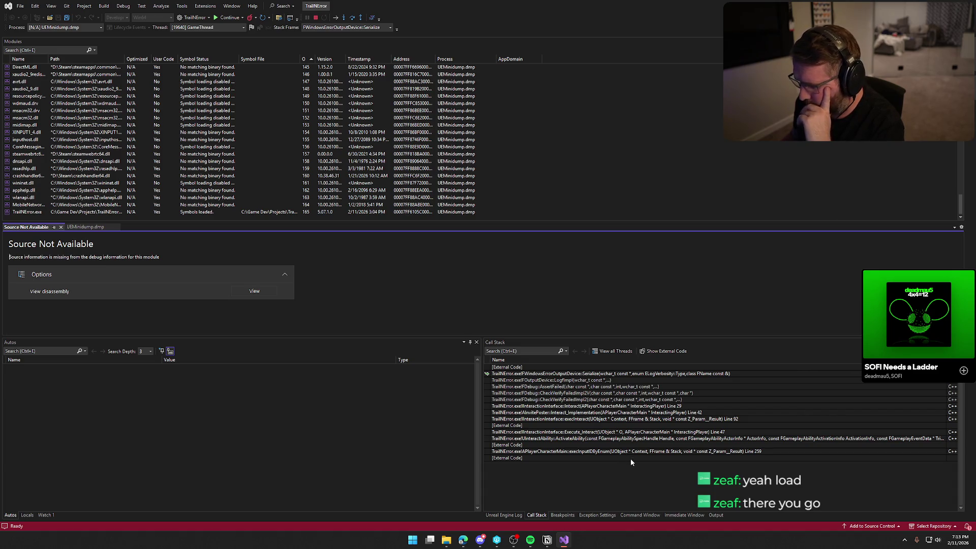
{"action": "left_click", "coordinate": [625, 413]}
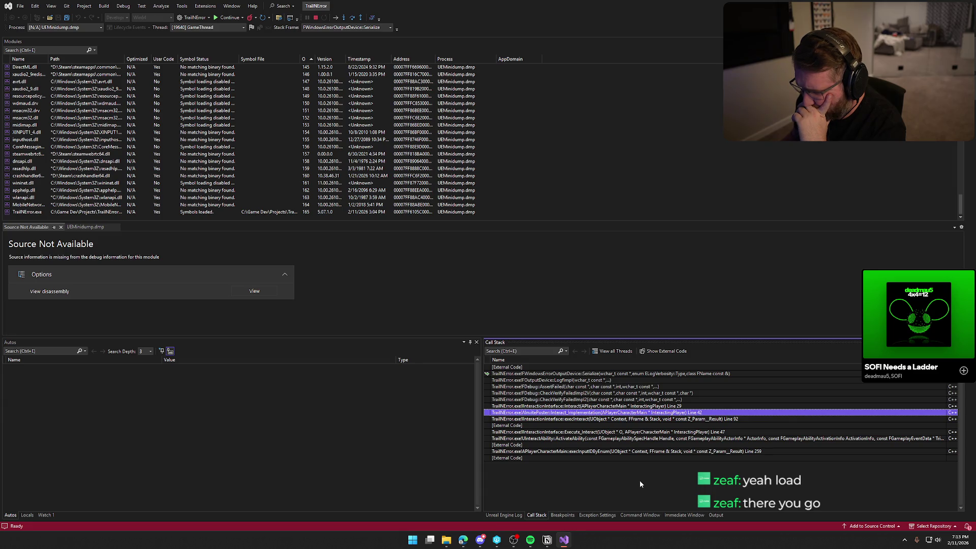
{"action": "left_click", "coordinate": [631, 432]}
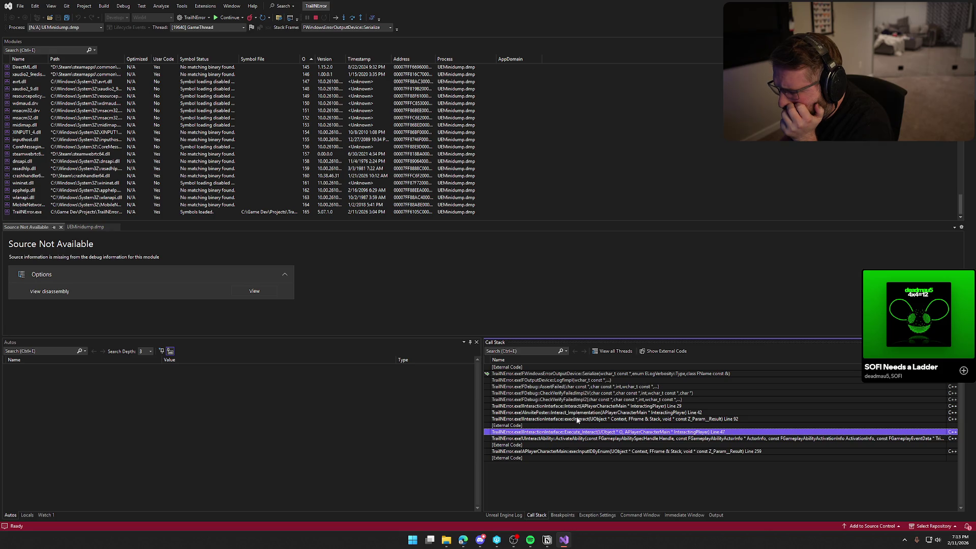
{"action": "left_click", "coordinate": [579, 407]}
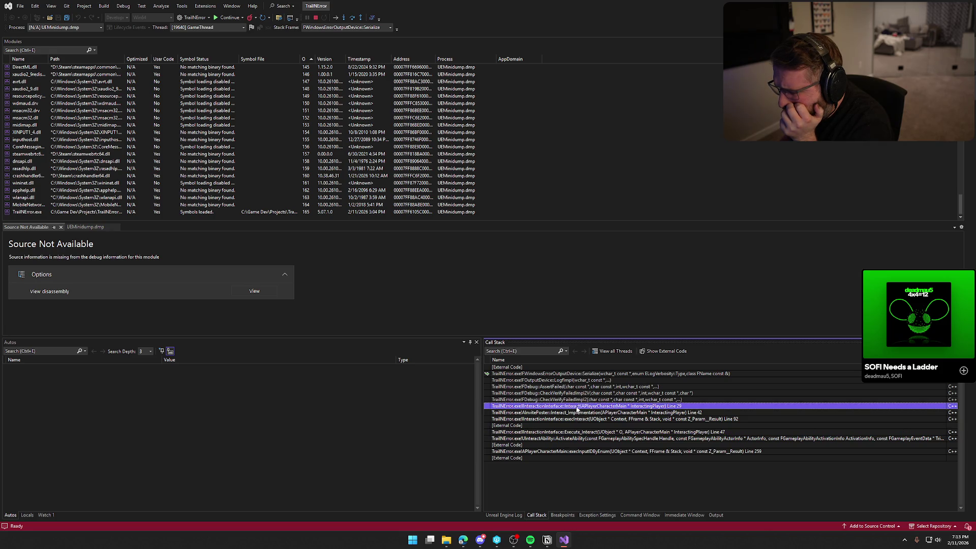
{"action": "left_click", "coordinate": [578, 414]}
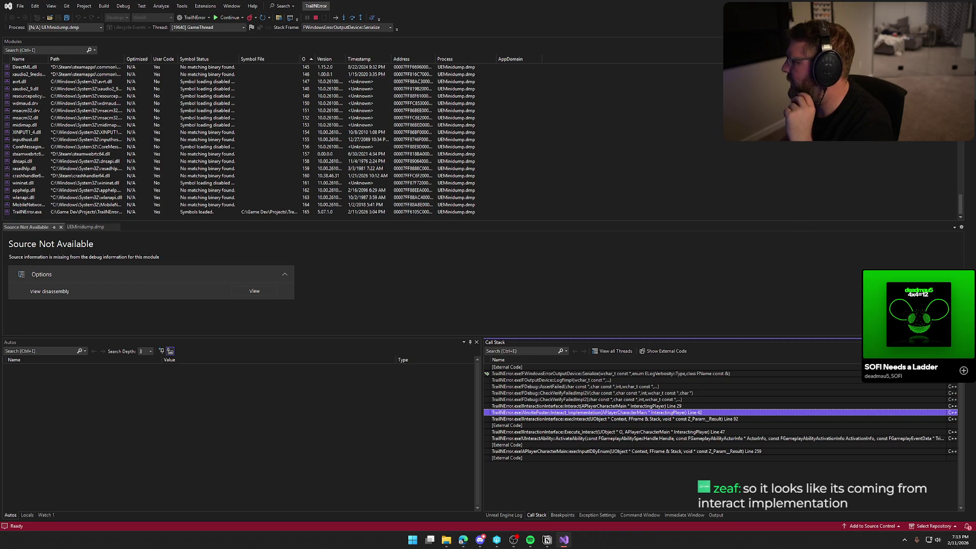
{"action": "key", "text": "alt+Tab"}
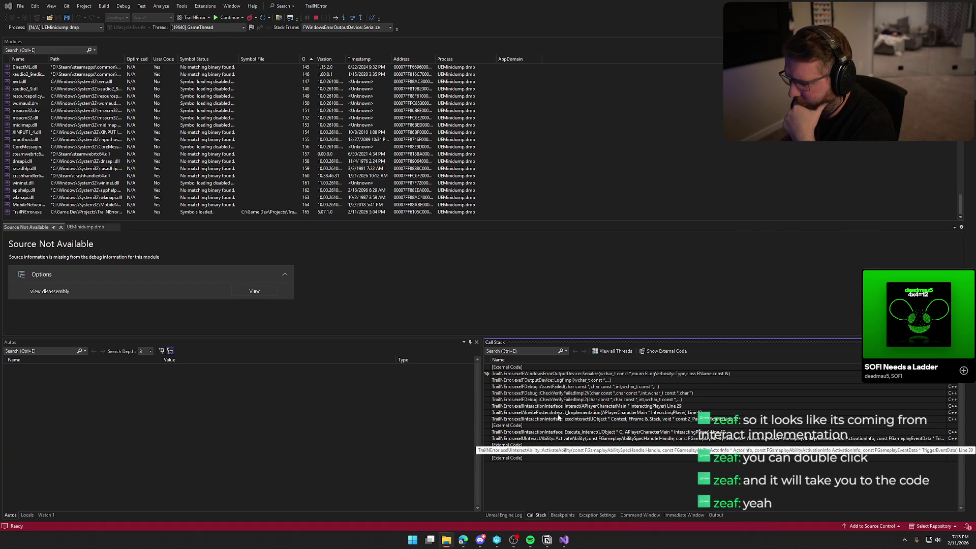
{"action": "double_click", "coordinate": [570, 413]}
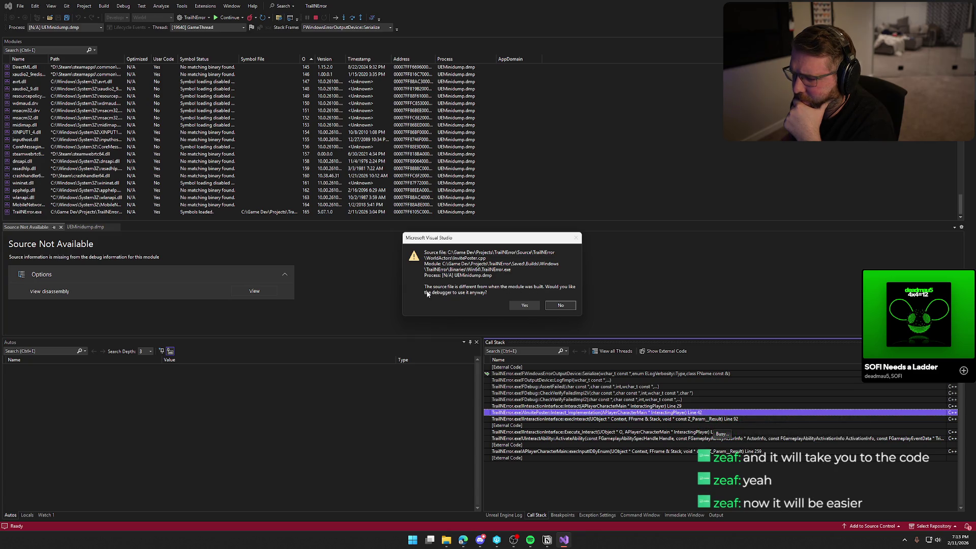
Step: Accept the modified InvitePoster.cpp source, dismiss the exception popup, and trust the second minidump
{"action": "left_click", "coordinate": [523, 306]}
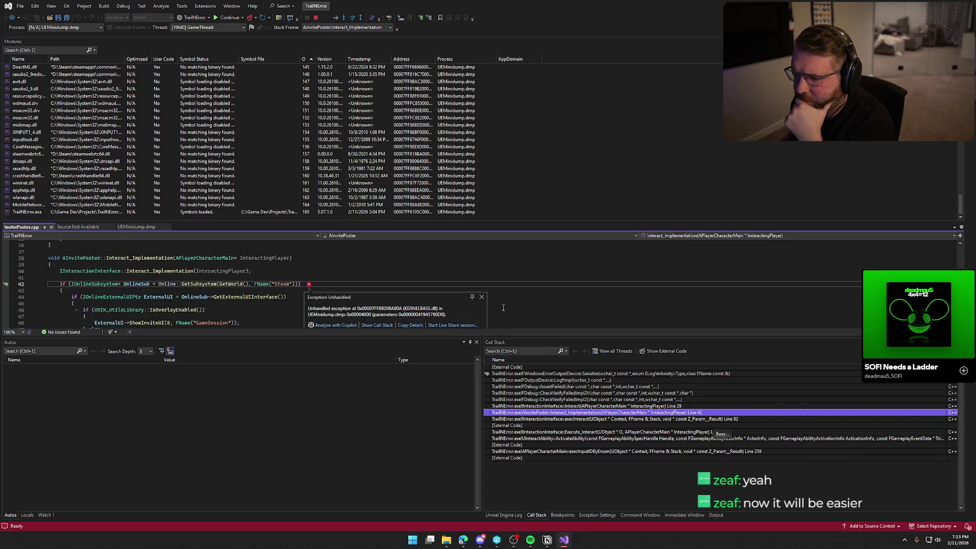
{"action": "scroll", "coordinate": [544, 295], "scroll_direction": "down", "scroll_amount": 1}
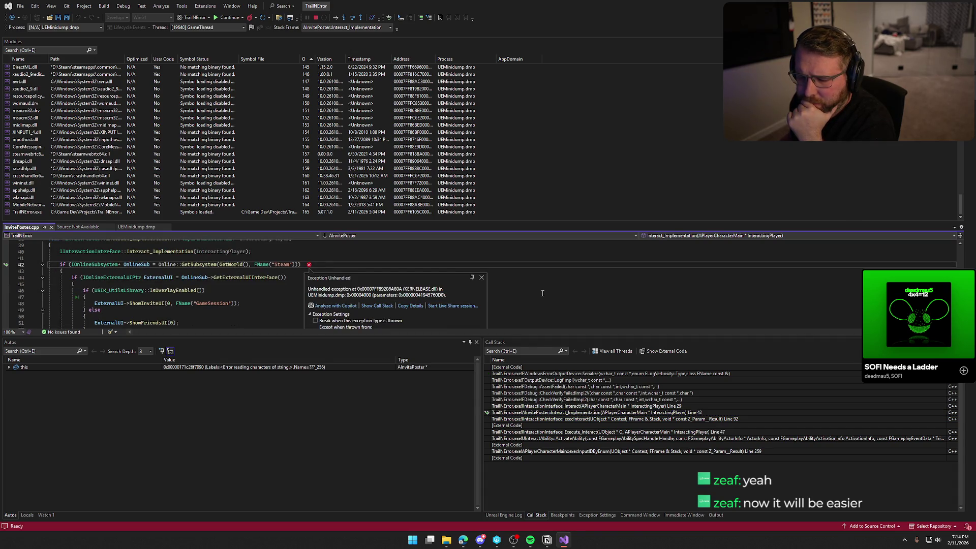
{"action": "scroll", "coordinate": [543, 293], "scroll_direction": "down", "scroll_amount": 1}
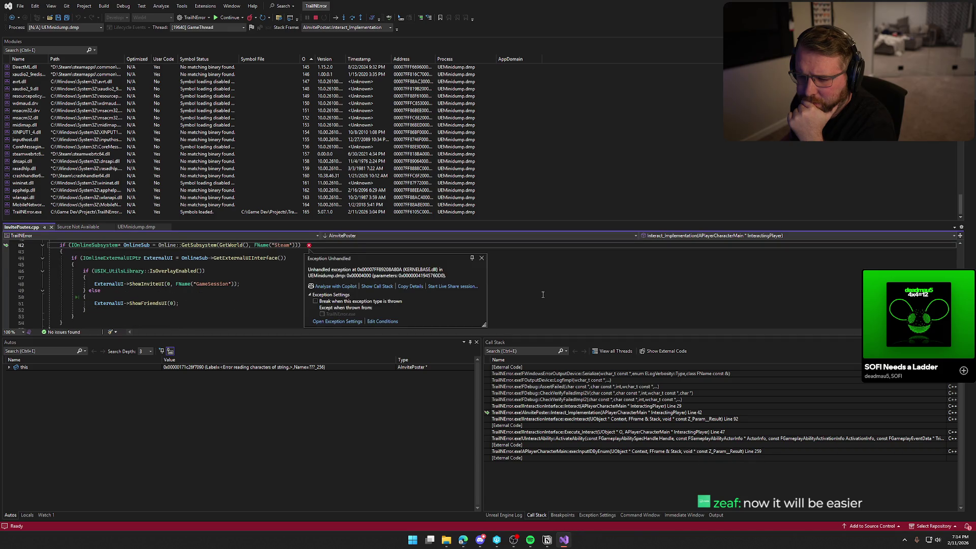
{"action": "scroll", "coordinate": [542, 295], "scroll_direction": "up", "scroll_amount": 1}
{"action": "scroll", "coordinate": [418, 283], "scroll_direction": "up", "scroll_amount": 1}
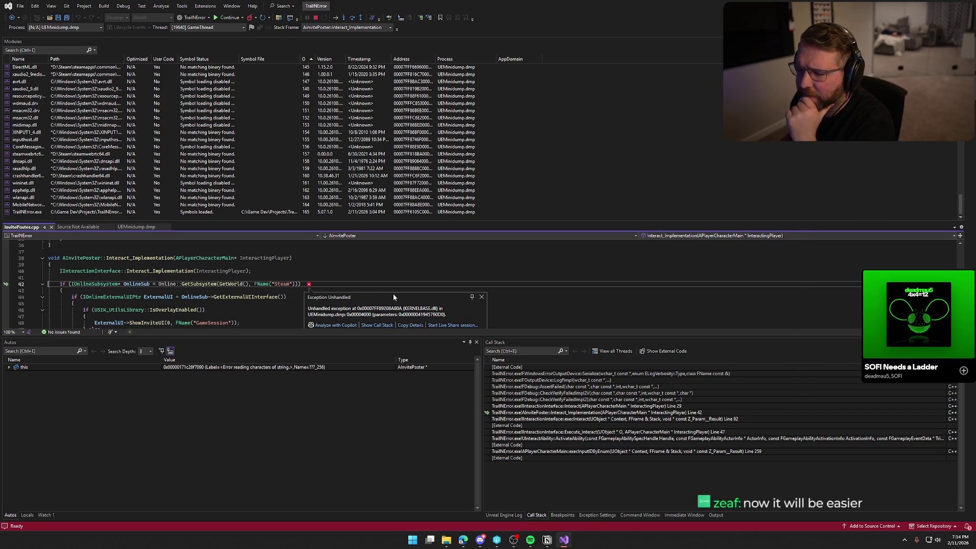
{"action": "left_click", "coordinate": [482, 298]}
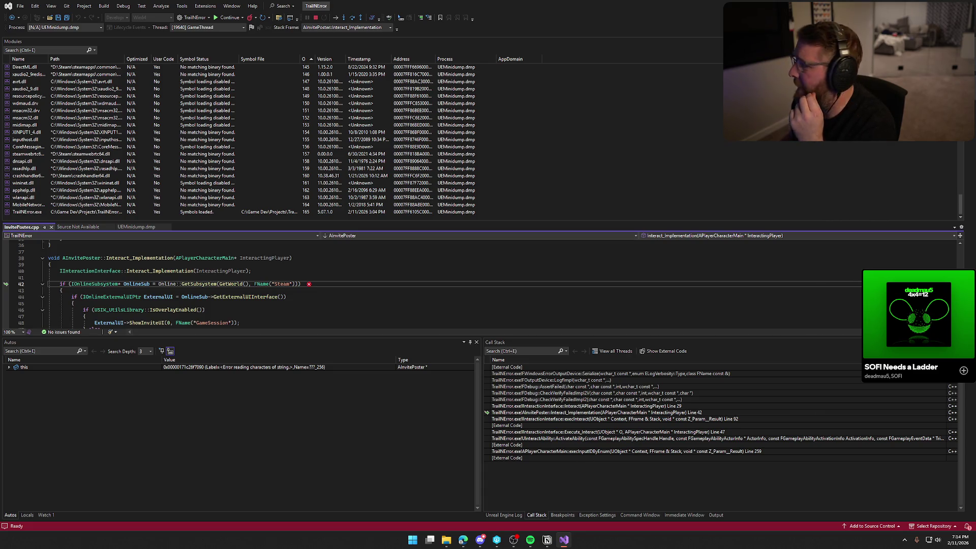
{"action": "key", "text": "alt+Tab"}
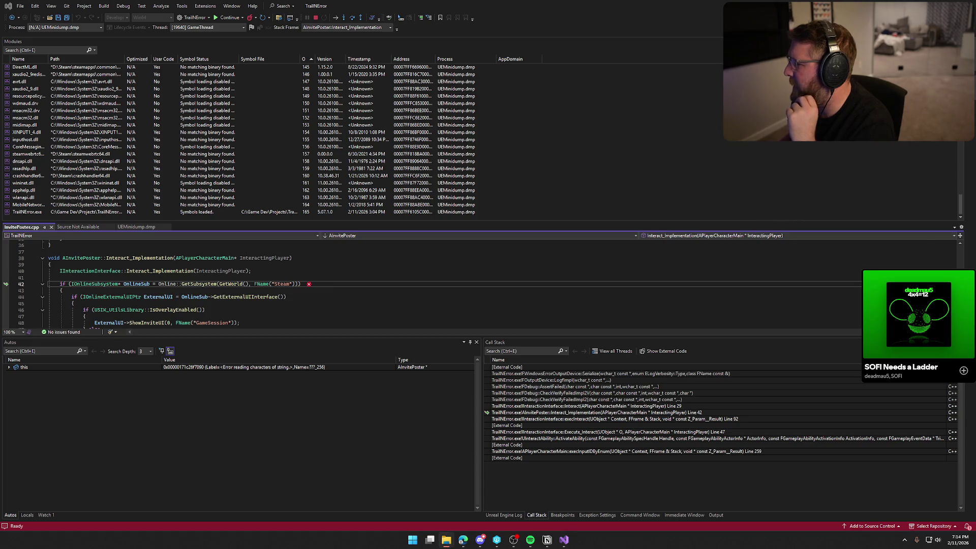
{"action": "left_click", "coordinate": [543, 324]}
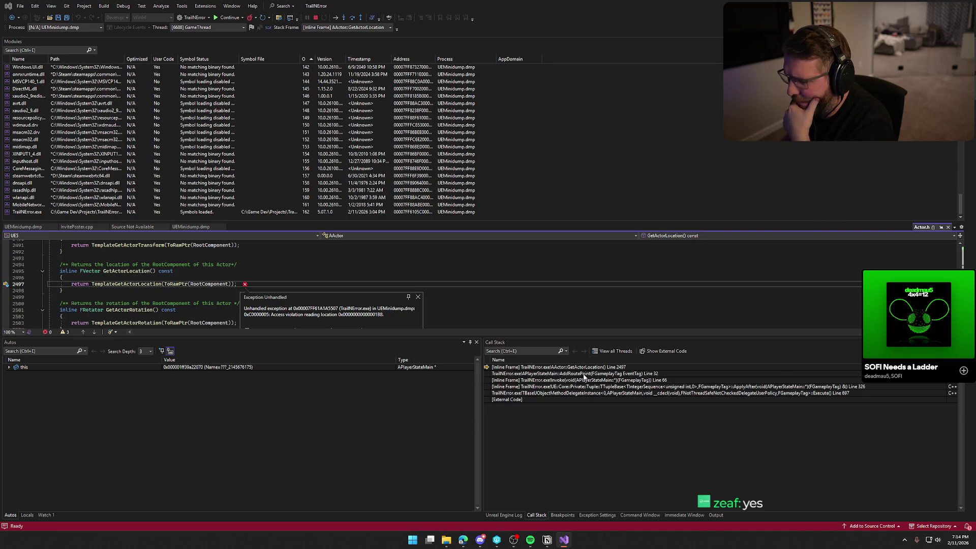
Step: Open AddRoutePoint's crashing line 32 from the Call Stack, then move Visual Studio aside
{"action": "left_click", "coordinate": [584, 374]}
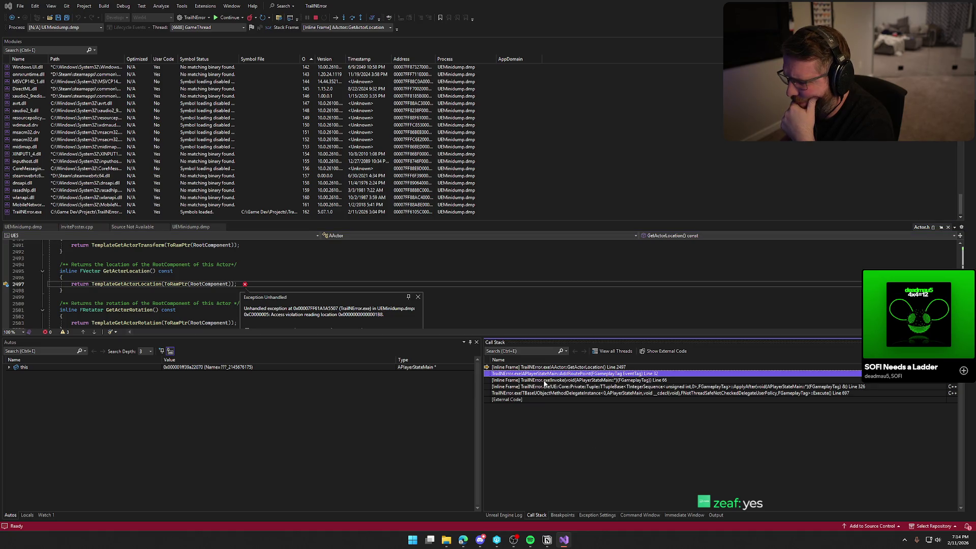
{"action": "double_click", "coordinate": [556, 368]}
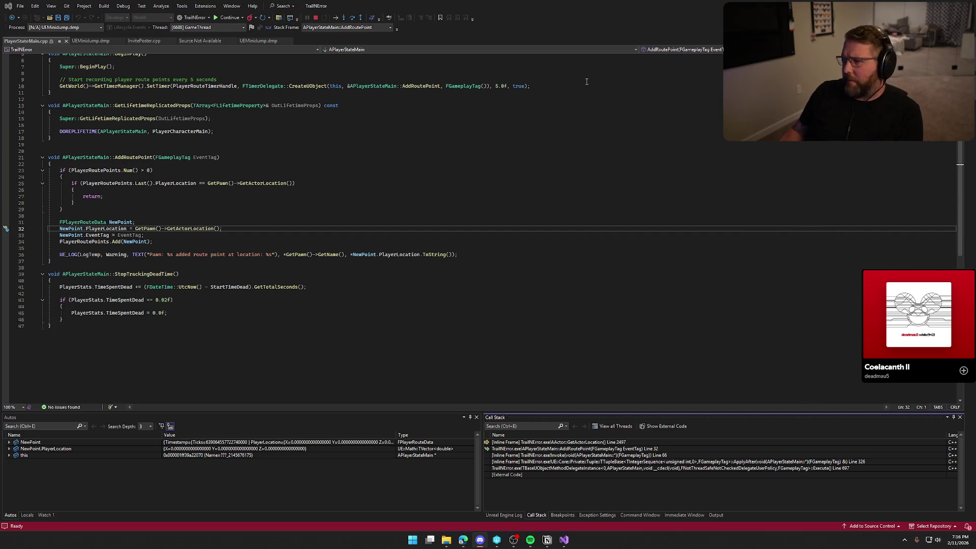
{"action": "mouse_move", "coordinate": [571, 10]}
{"action": "left_mouse_down"}
{"action": "mouse_move", "coordinate": [975, 51]}
{"action": "mouse_move", "coordinate": [975, 102]}
{"action": "left_mouse_up"}
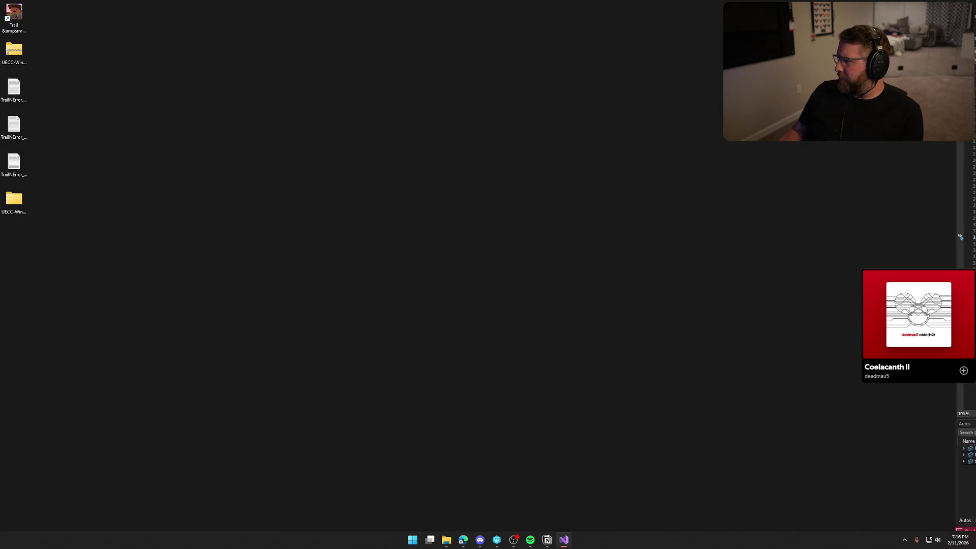
Step: Bring up the game's Saved folder window from File Explorer and close it
{"action": "mouse_move", "coordinate": [446, 539]}
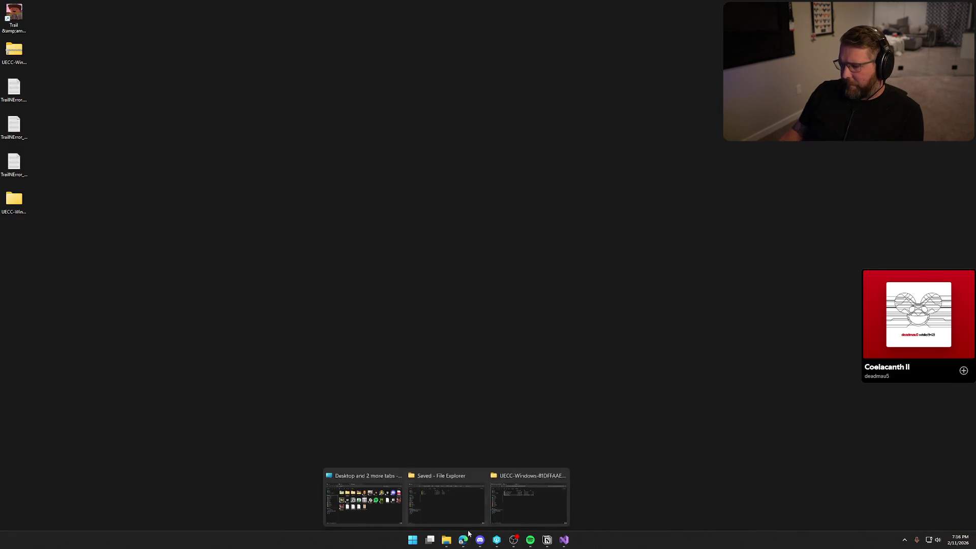
{"action": "left_click", "coordinate": [378, 503]}
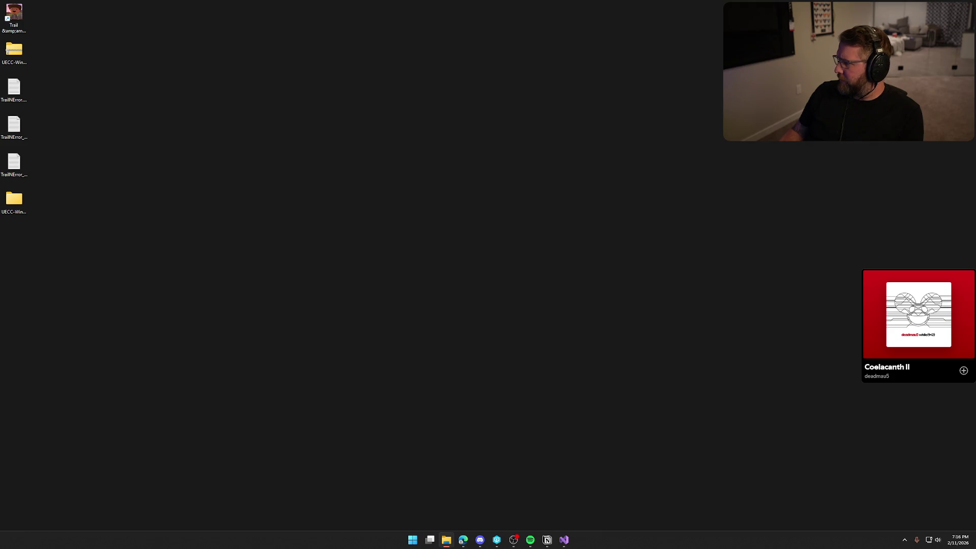
{"action": "mouse_move", "coordinate": [447, 539]}
{"action": "left_click", "coordinate": [436, 505]}
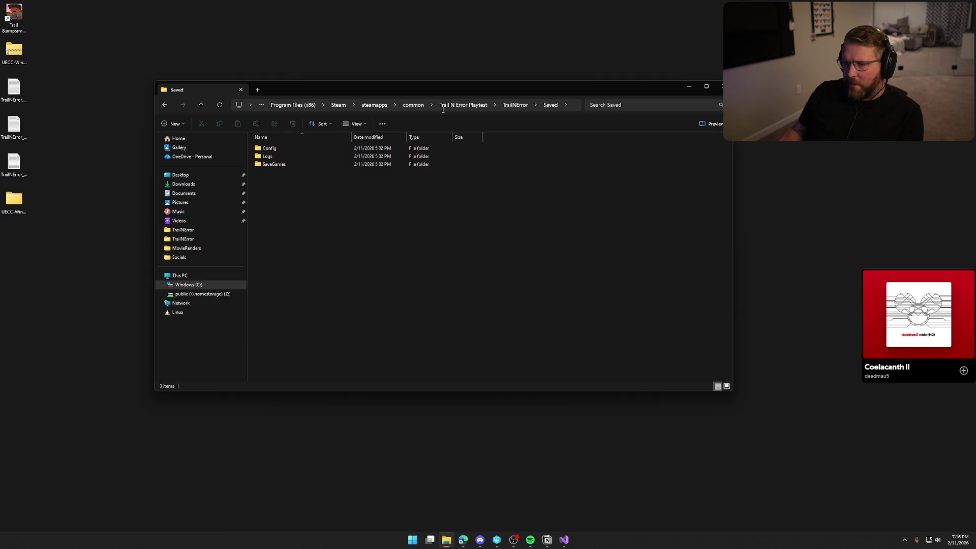
{"action": "left_click", "coordinate": [722, 86]}
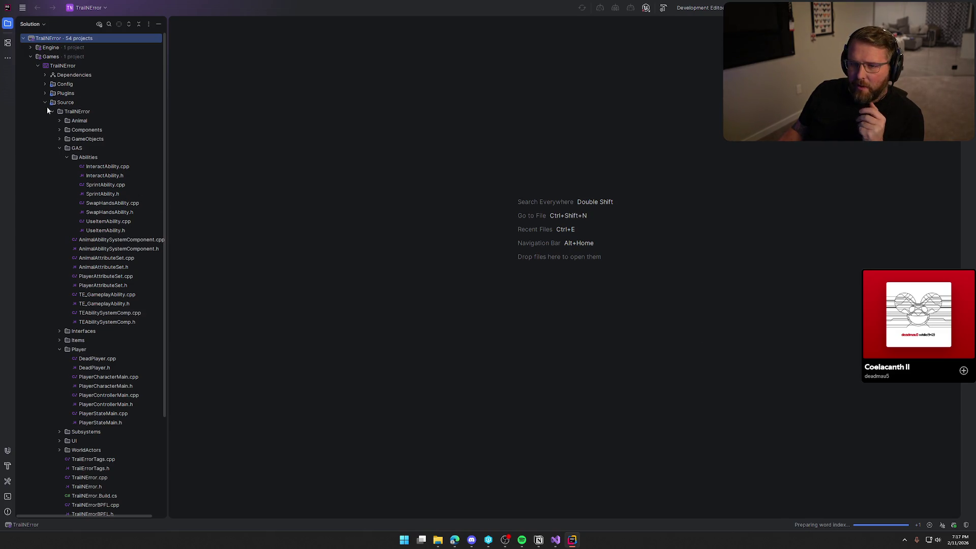
Step: Collapse the GAS folder, dismiss the Perforce notification, and expand the Player folder
{"action": "left_click", "coordinate": [59, 148]}
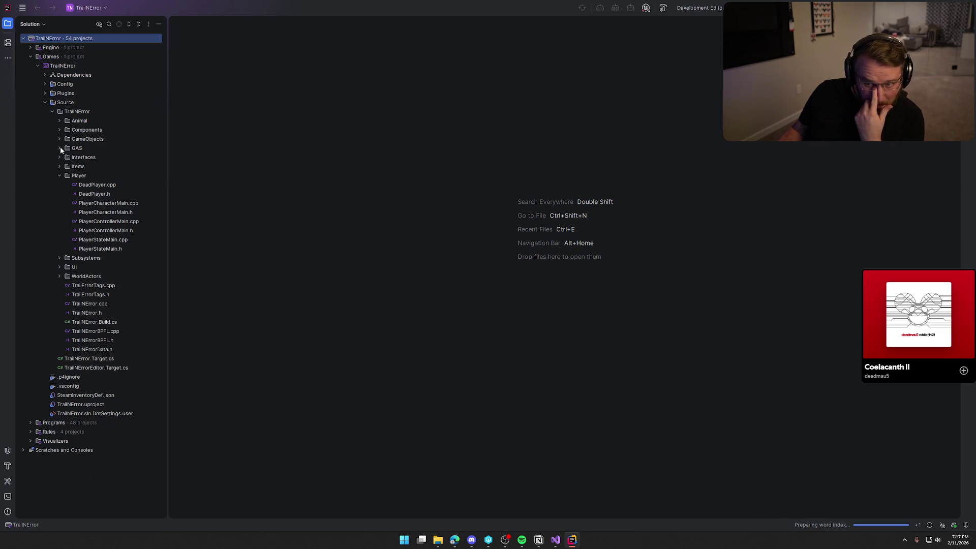
{"action": "left_click", "coordinate": [60, 175]}
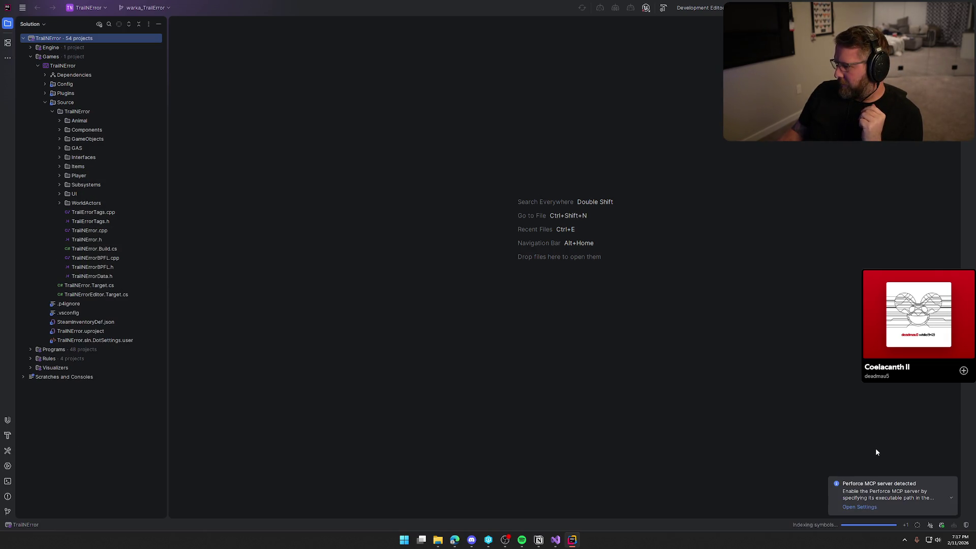
{"action": "left_click", "coordinate": [952, 484]}
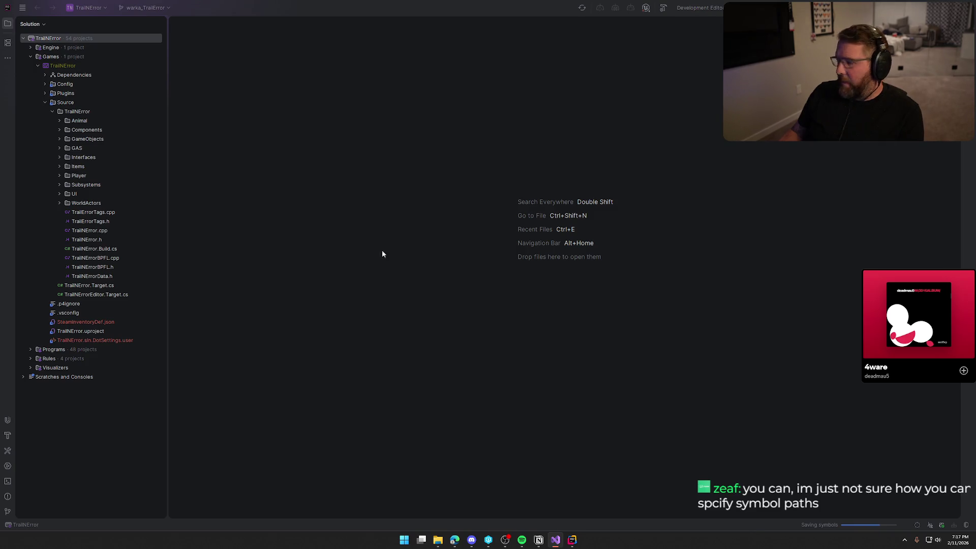
{"action": "left_click", "coordinate": [59, 175]}
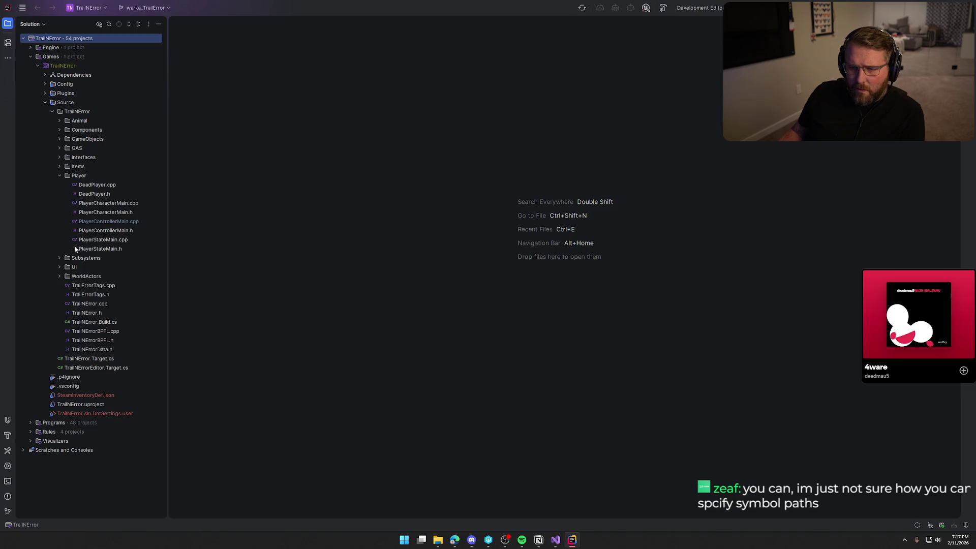
Step: Open PlayerStateMain.cpp and insert a blank line at the top of AddRoutePoint
{"action": "double_click", "coordinate": [109, 249]}
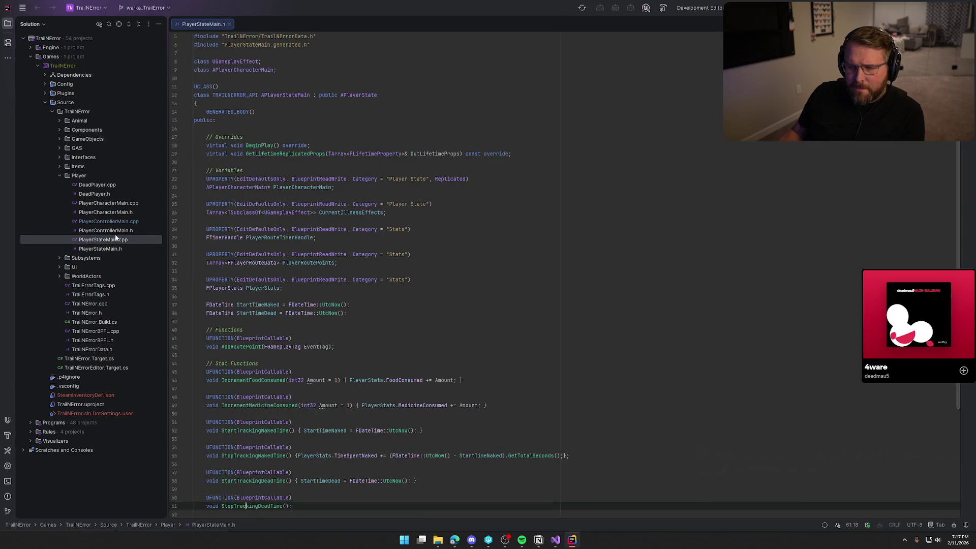
{"action": "double_click", "coordinate": [116, 239]}
{"action": "key", "text": "alt+1"}
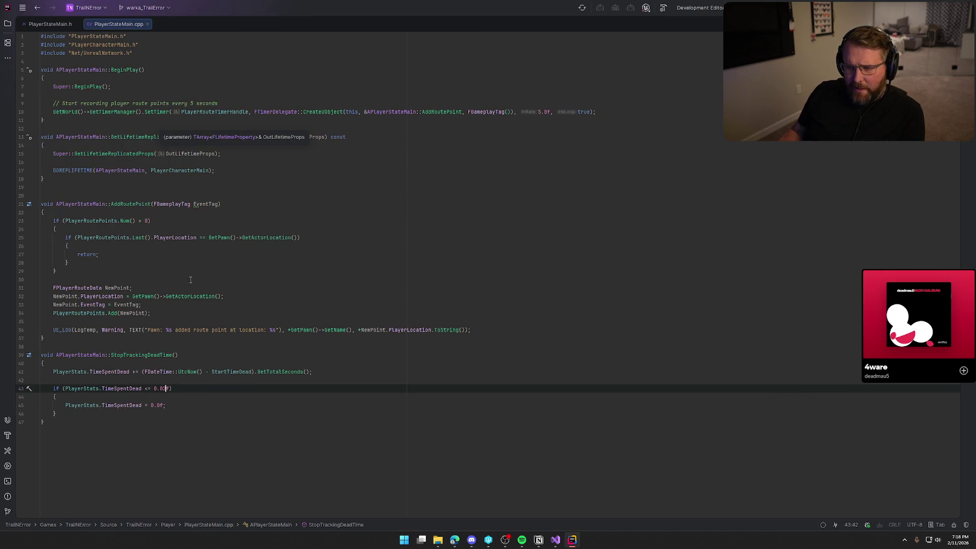
{"action": "left_click", "coordinate": [149, 298]}
{"action": "left_click", "coordinate": [94, 213]}
{"action": "key", "text": "Return"}
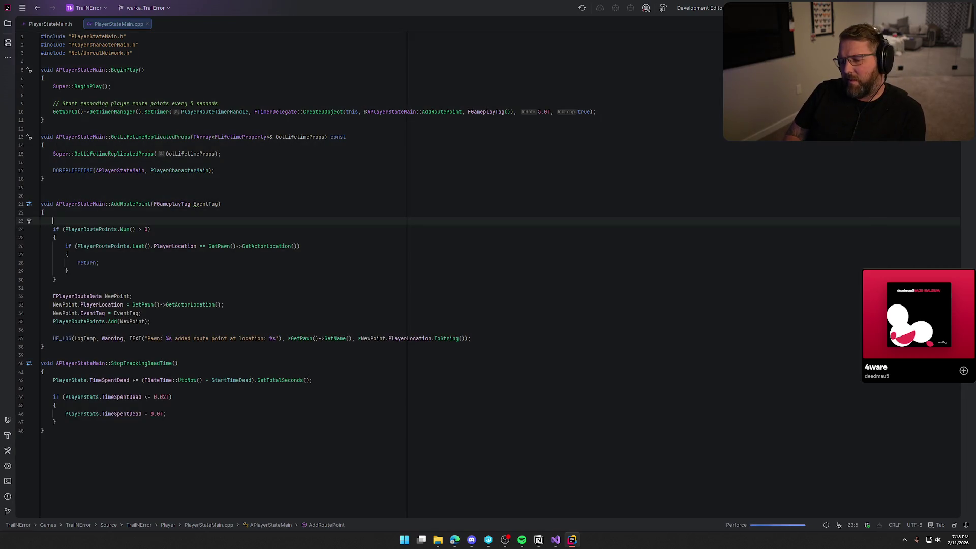
Step: Write the guard 'if (!GetPawn()) { return; }' using GetPawn autocompletion
{"action": "type", "text": "if (GetP"}
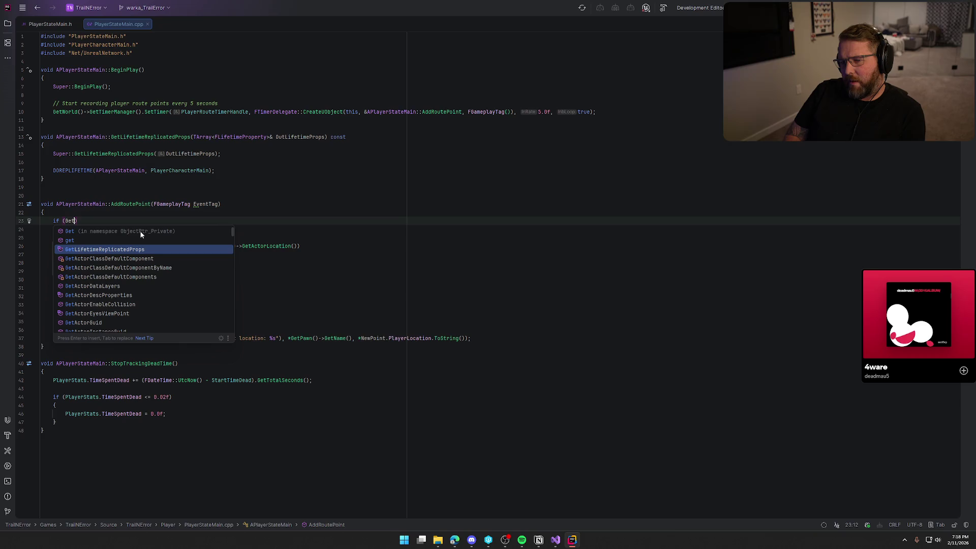
{"action": "type", "text": "aw"}
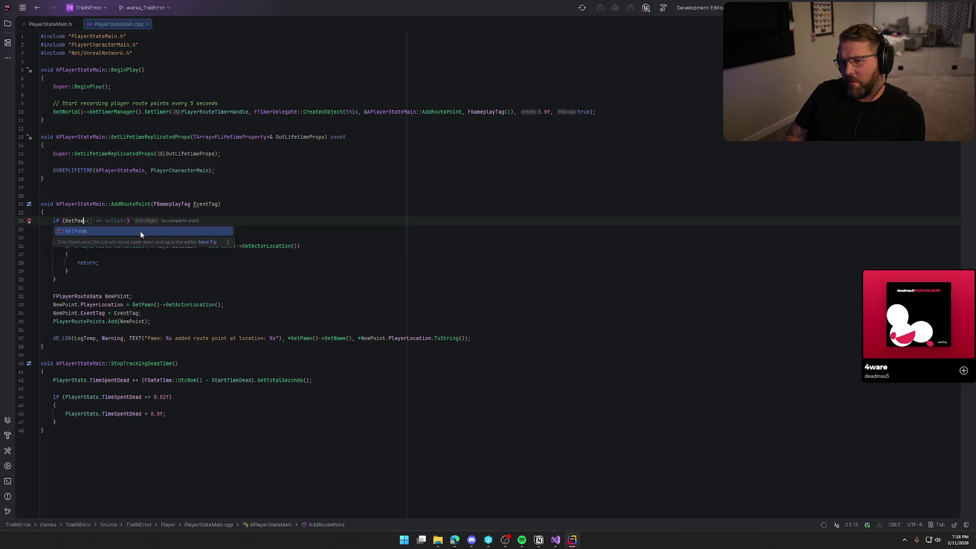
{"action": "type", "text": "n"}
{"action": "key", "text": "Return"}
{"action": "key", "text": "Left"}
{"action": "key", "text": "Left"}
{"action": "key", "text": "Left"}
{"action": "type", "text": "!"}
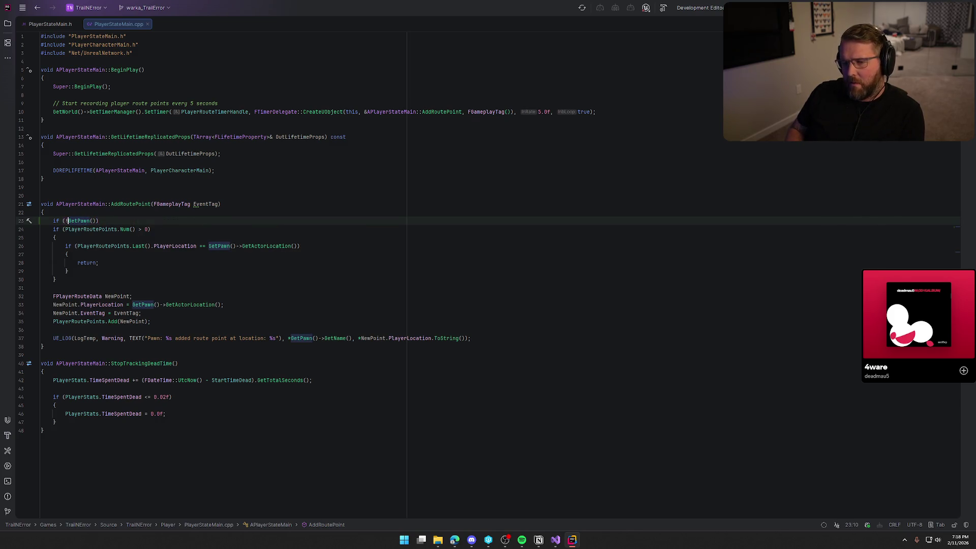
{"action": "key", "text": "End"}
{"action": "type", "text": "{"}
{"action": "key", "text": "Return"}
{"action": "type", "text": "return;"}
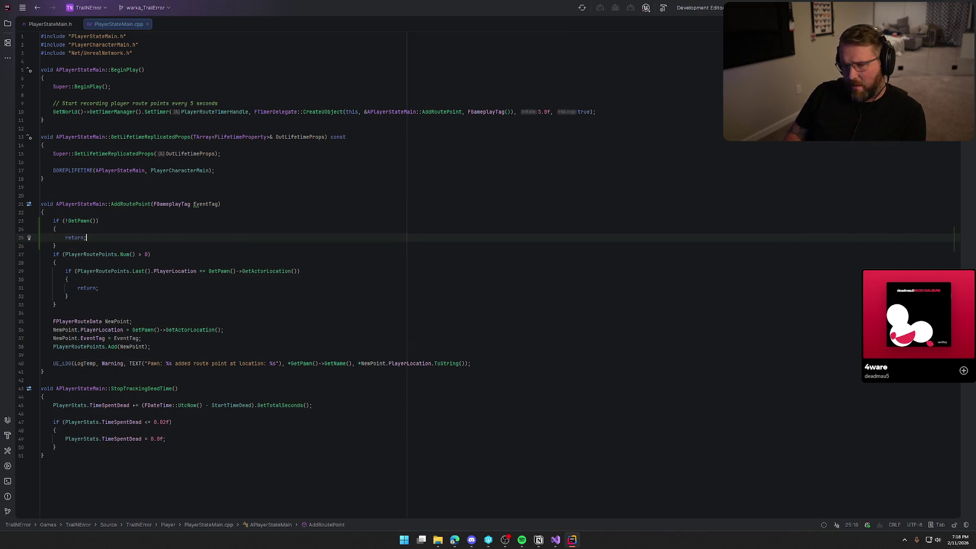
{"action": "left_click", "coordinate": [158, 247]}
{"action": "key", "text": "Return"}
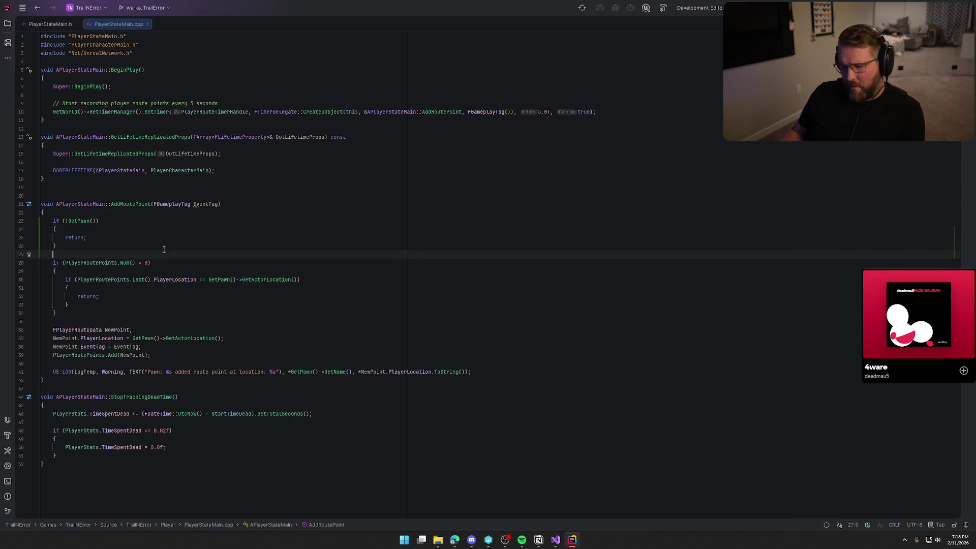
Step: Review the GetPawn guard, the GetActorLocation call on line 37, and AddRoutePoint's usages
{"action": "left_click", "coordinate": [70, 221]}
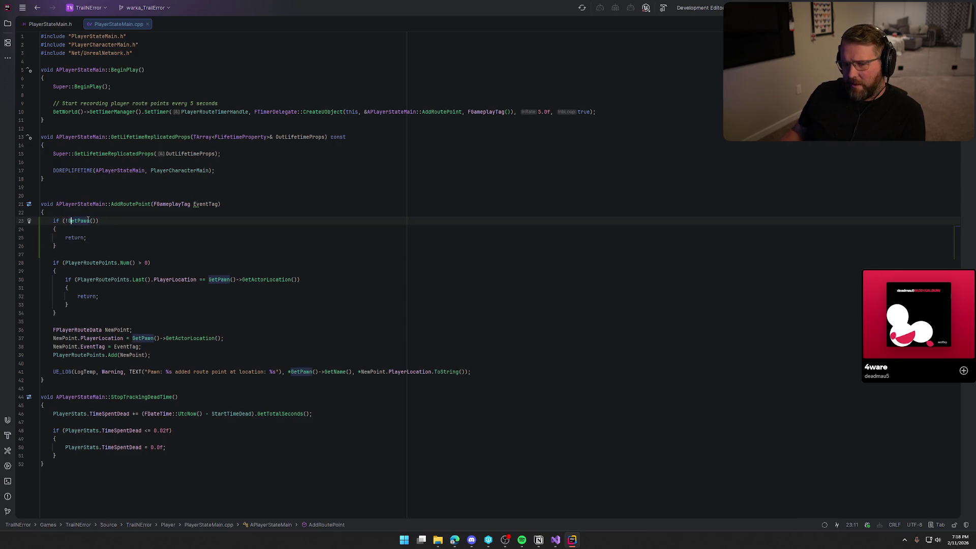
{"action": "mouse_move", "coordinate": [82, 217]}
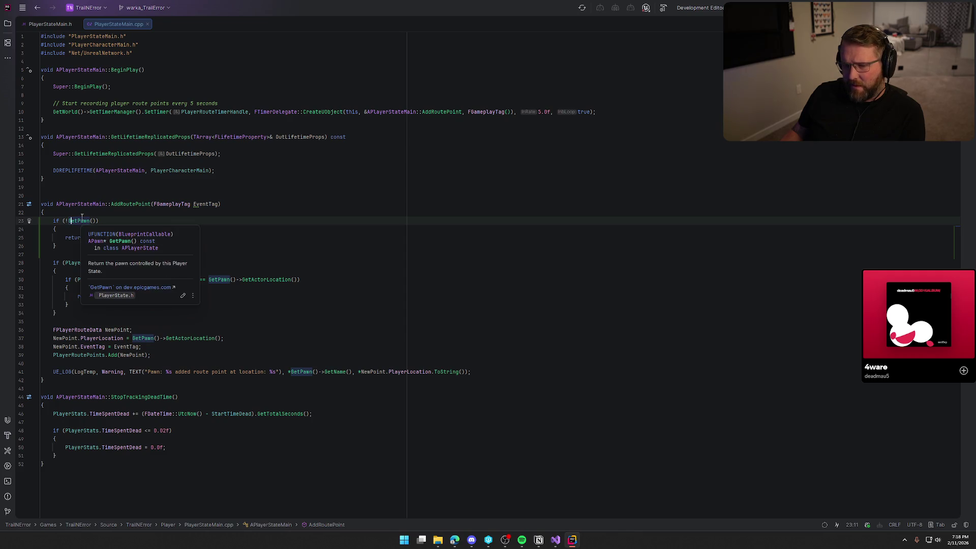
{"action": "left_click", "coordinate": [178, 339]}
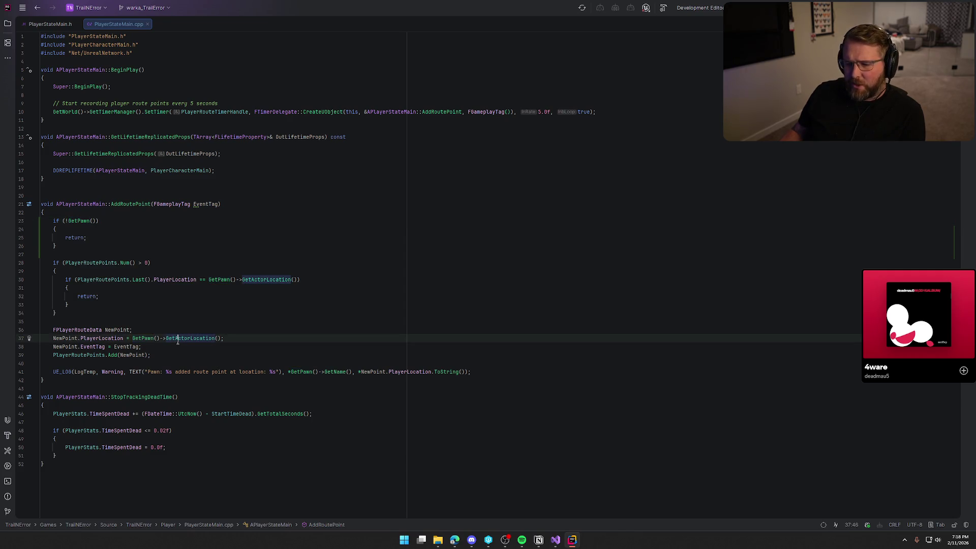
{"action": "left_click", "coordinate": [100, 221]}
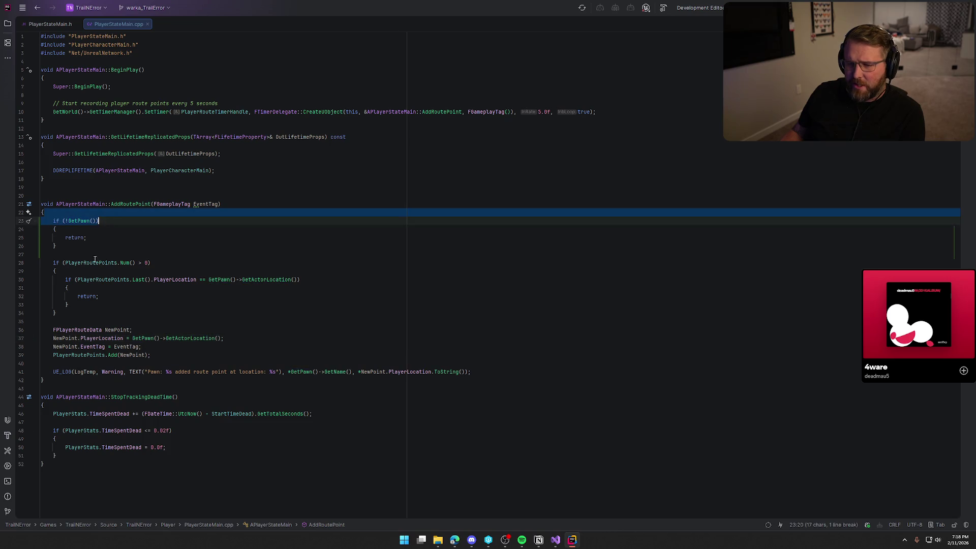
{"action": "left_click", "coordinate": [101, 239]}
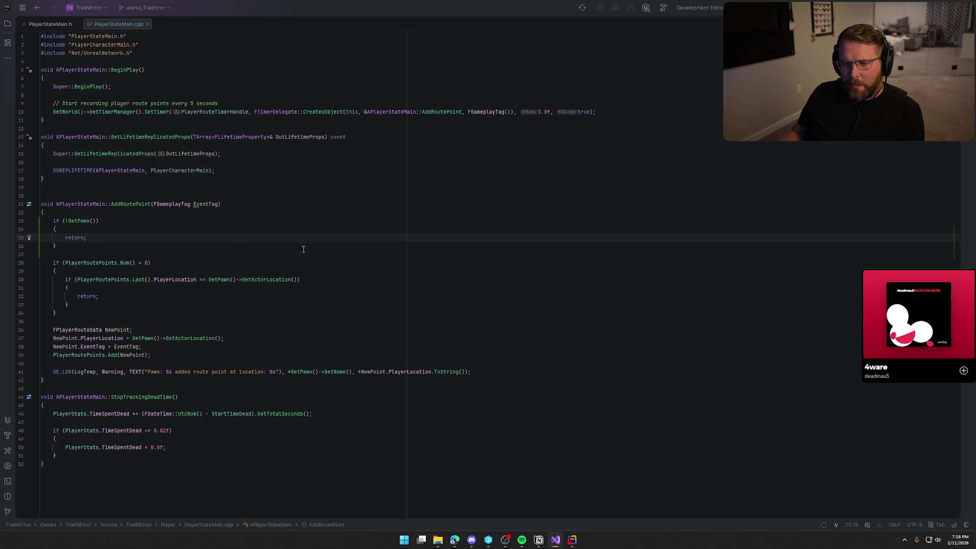
{"action": "left_click", "coordinate": [123, 205]}
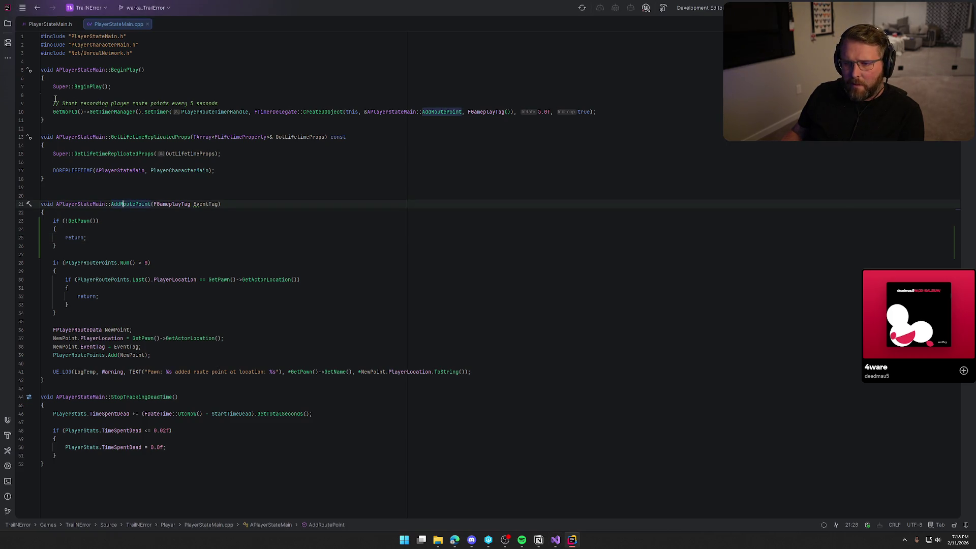
{"action": "left_click", "coordinate": [218, 104]}
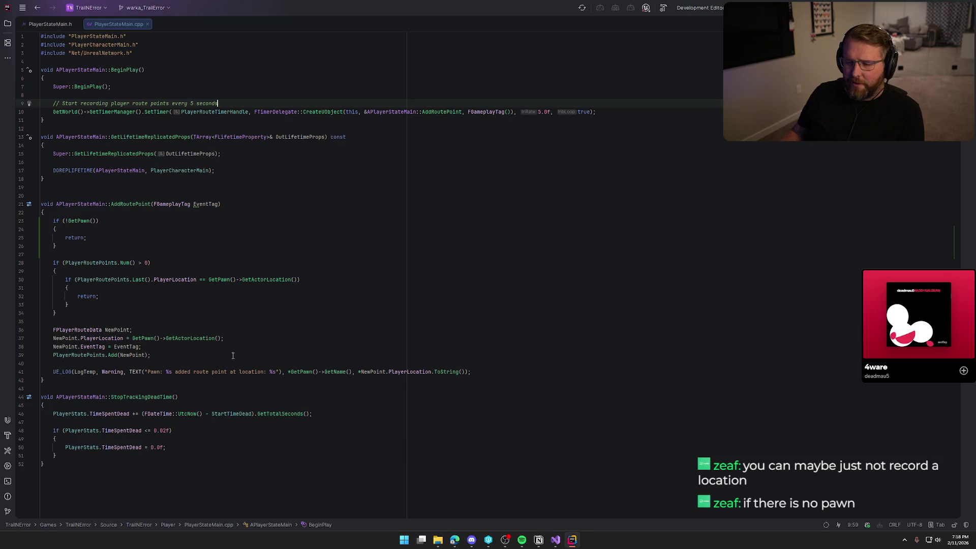
Step: Select and review the new null-pawn guard block and the line-10 timer statement
{"action": "left_click_drag", "start_coordinate": [68, 247], "coordinate": [41, 221]}
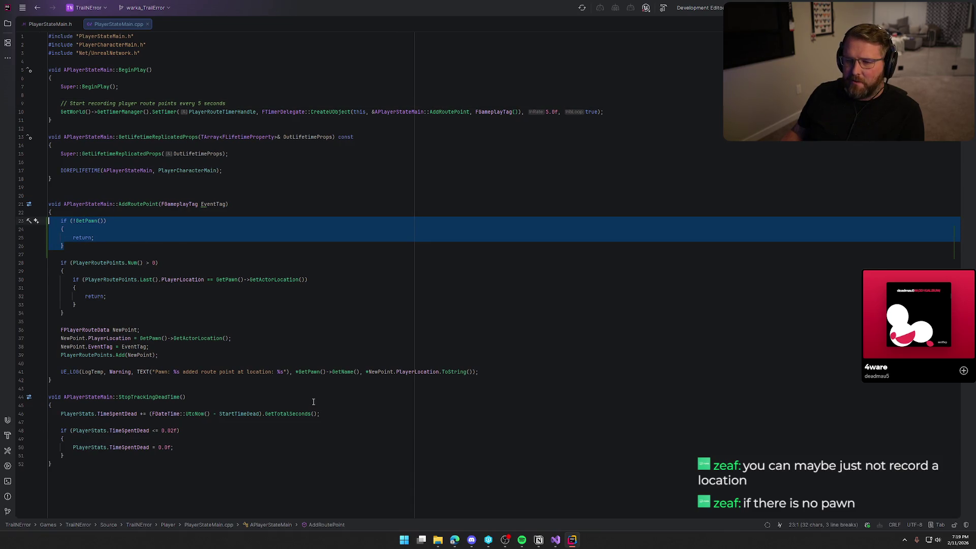
{"action": "key", "text": "Right"}
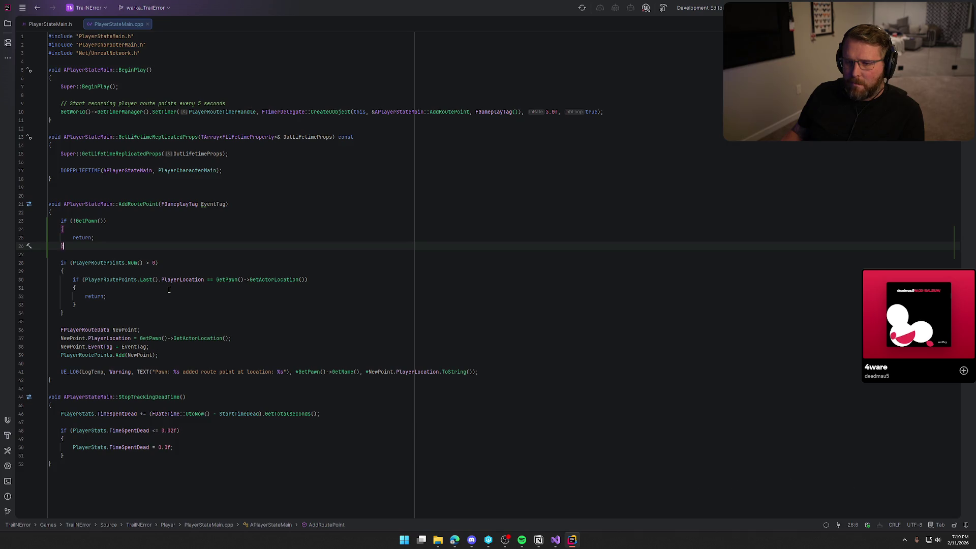
{"action": "left_click_drag", "start_coordinate": [61, 112], "coordinate": [65, 111]}
{"action": "left_click", "coordinate": [603, 112], "text": "shift"}
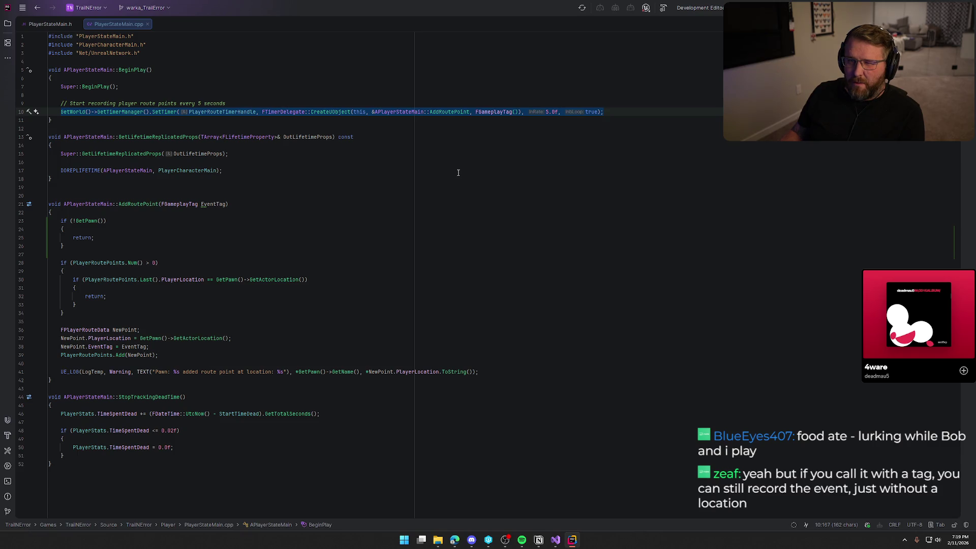
{"action": "left_click", "coordinate": [308, 177]}
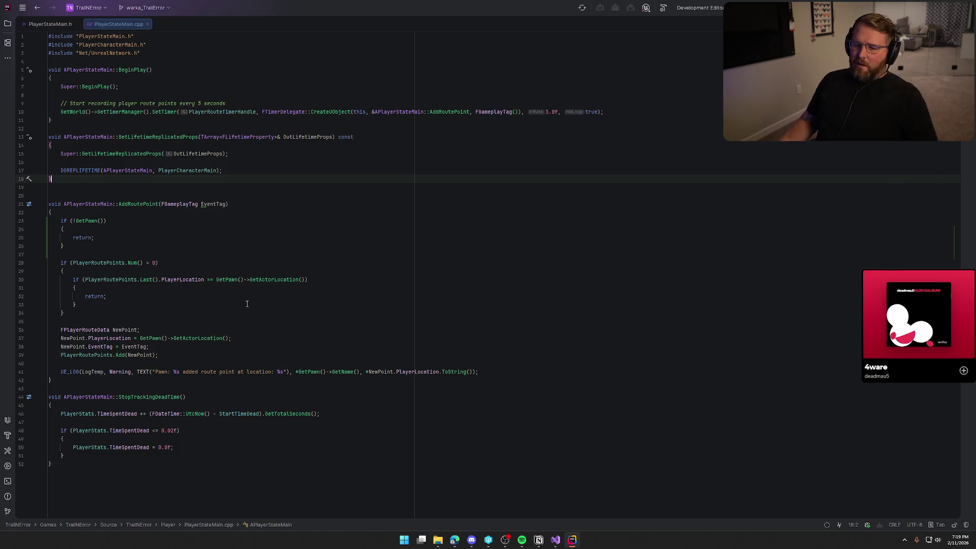
{"action": "mouse_move", "coordinate": [86, 357]}
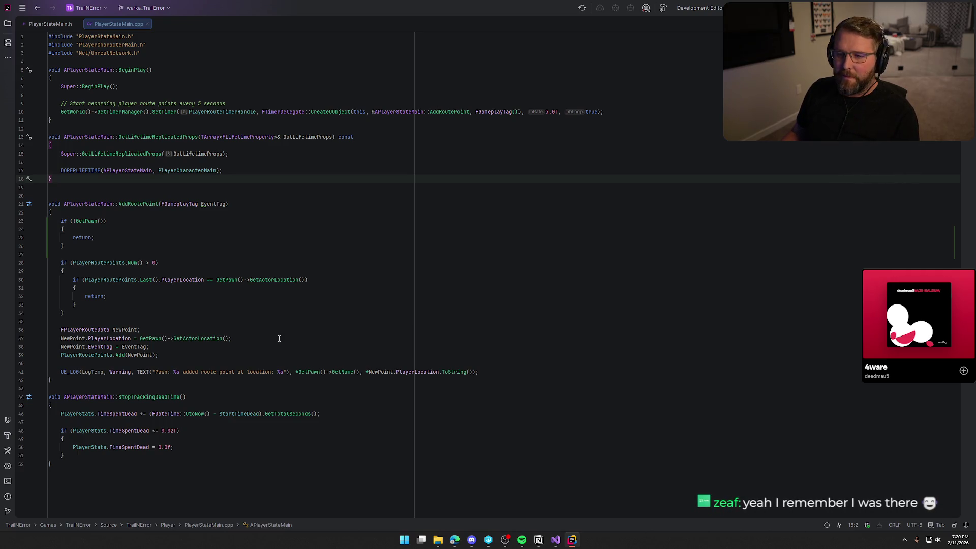
{"action": "left_click", "coordinate": [98, 248]}
{"action": "key", "text": "shift+Up"}
{"action": "key", "text": "shift+Up"}
{"action": "key", "text": "shift+Up"}
{"action": "key", "text": "shift+Home"}
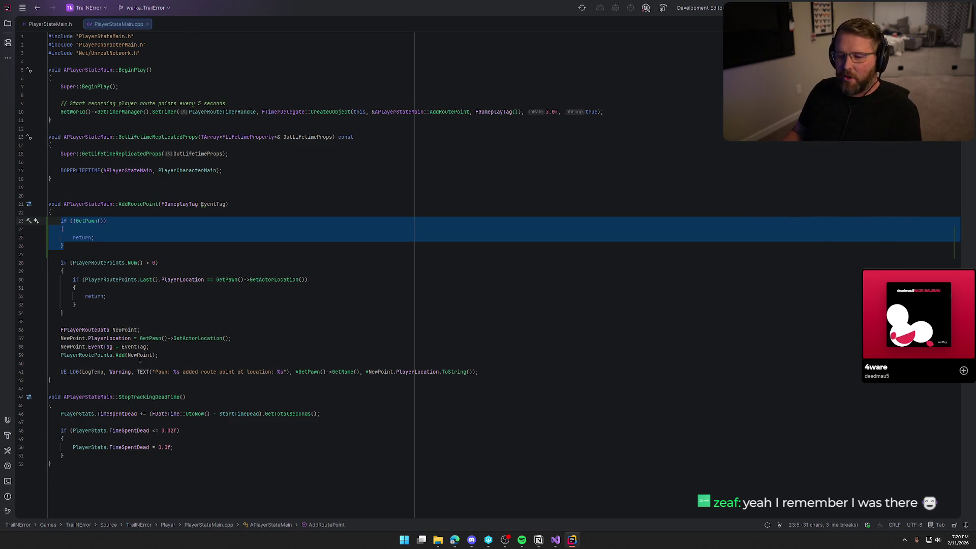
{"action": "left_click", "coordinate": [183, 347]}
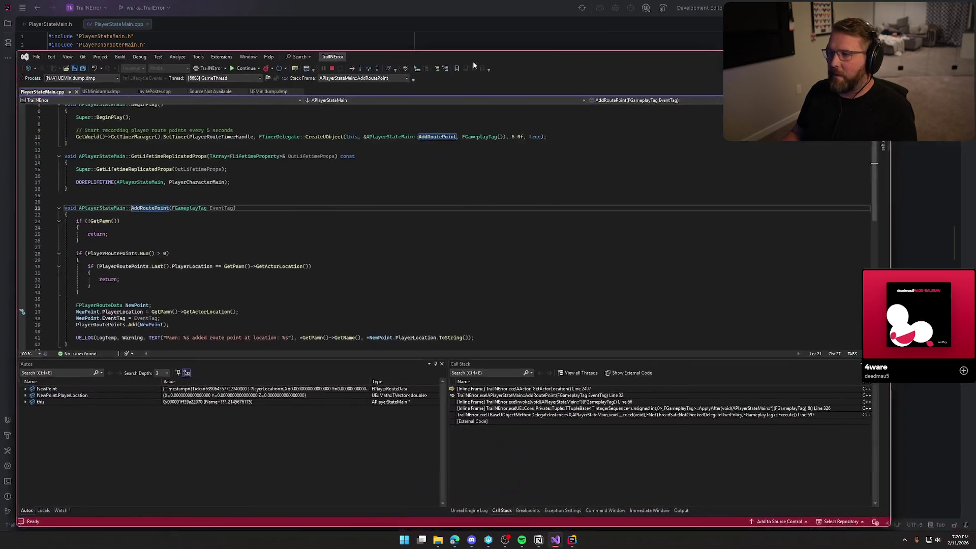
Step: Maximize Visual Studio, stop the debug session, and restart debugging the minidump with F5
{"action": "double_click", "coordinate": [533, 57]}
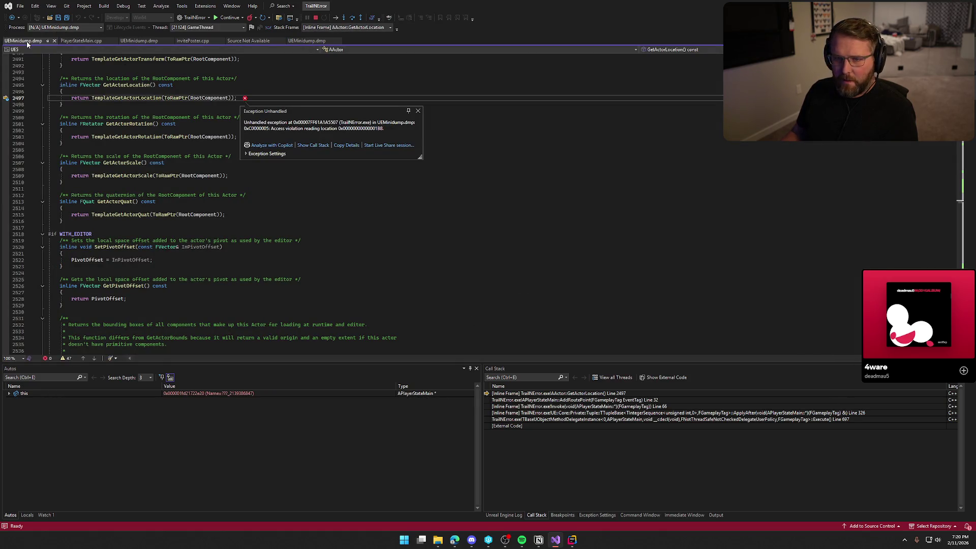
{"action": "key", "text": "ctrl+shift+b"}
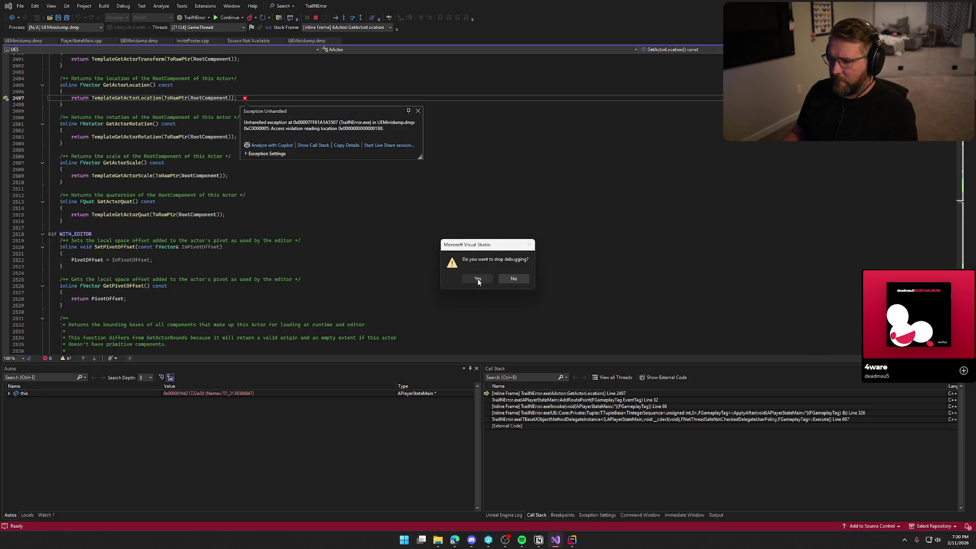
{"action": "left_click", "coordinate": [477, 279]}
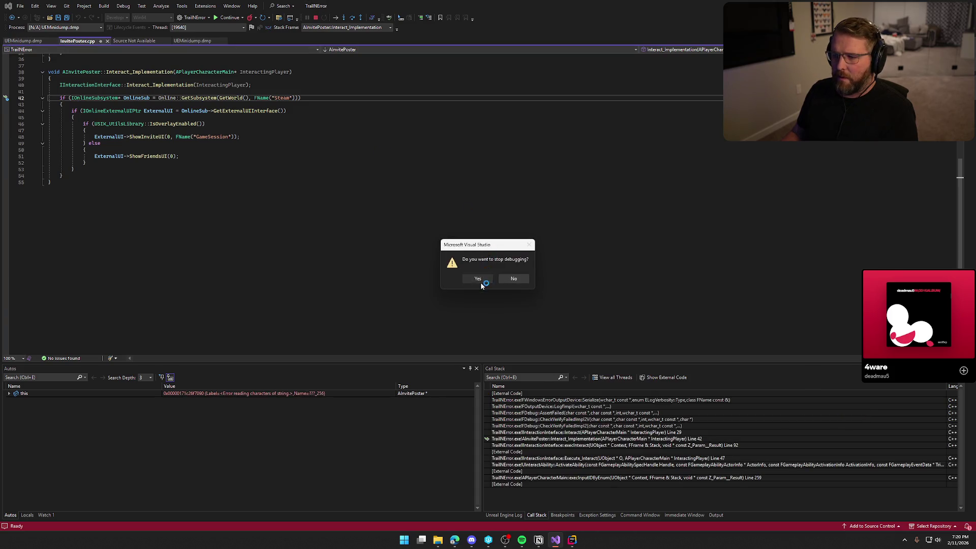
{"action": "left_click", "coordinate": [478, 279]}
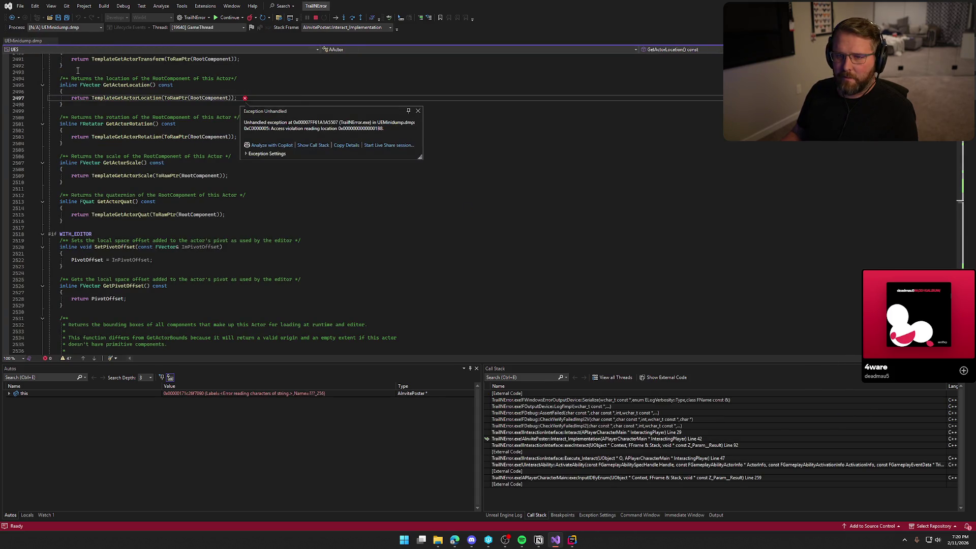
{"action": "left_click", "coordinate": [418, 111]}
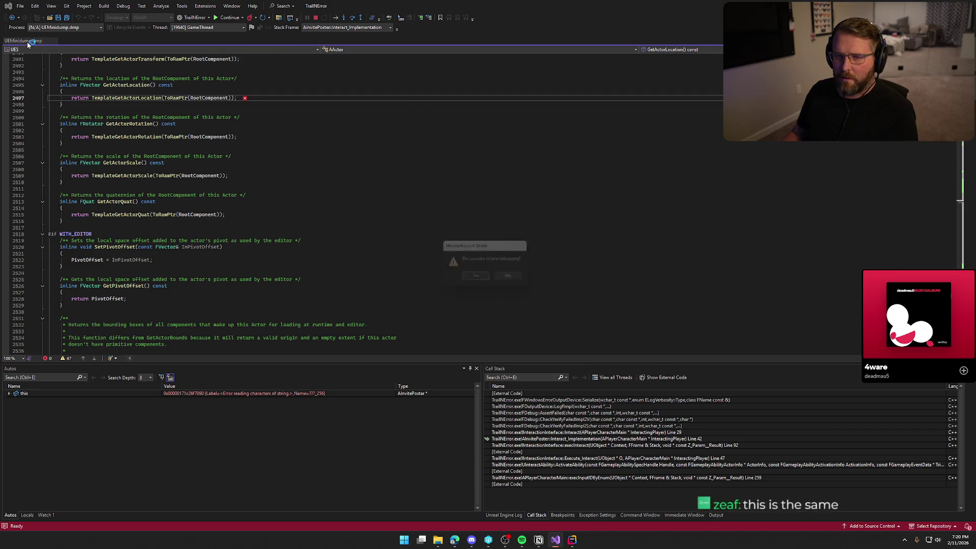
{"action": "left_click", "coordinate": [513, 277]}
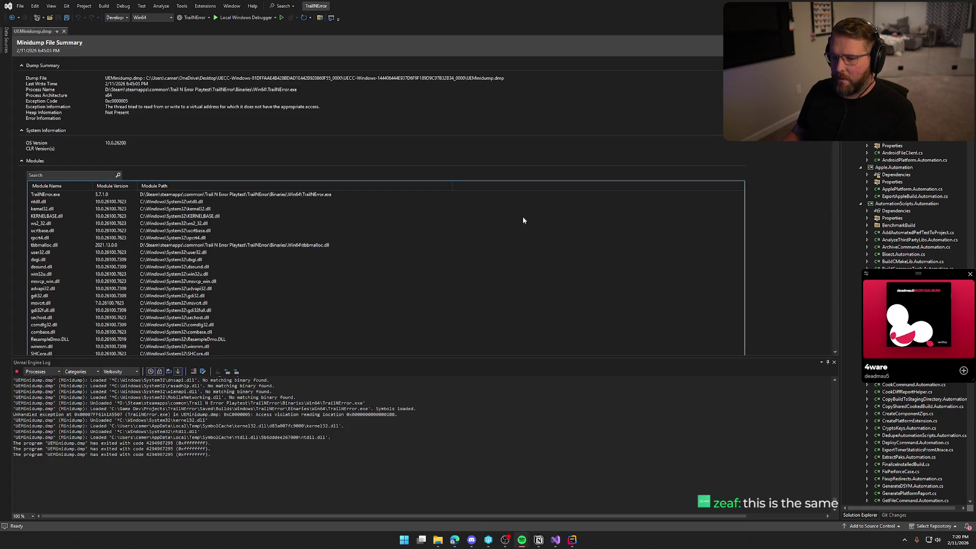
{"action": "key", "text": "F5"}
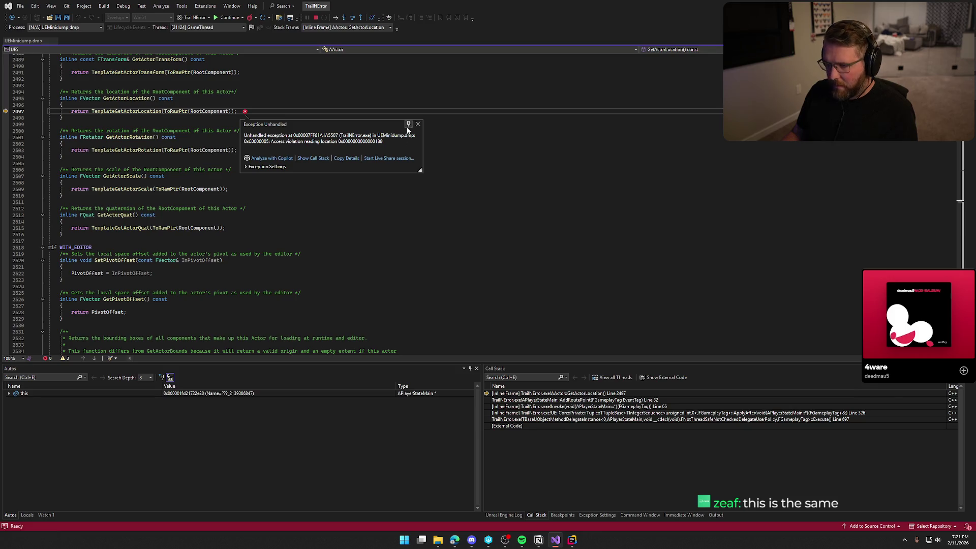
Step: Dismiss the exception notice, inspect the AddRoutePoint frame, and stop debugging with Shift+F5
{"action": "left_click", "coordinate": [417, 124]}
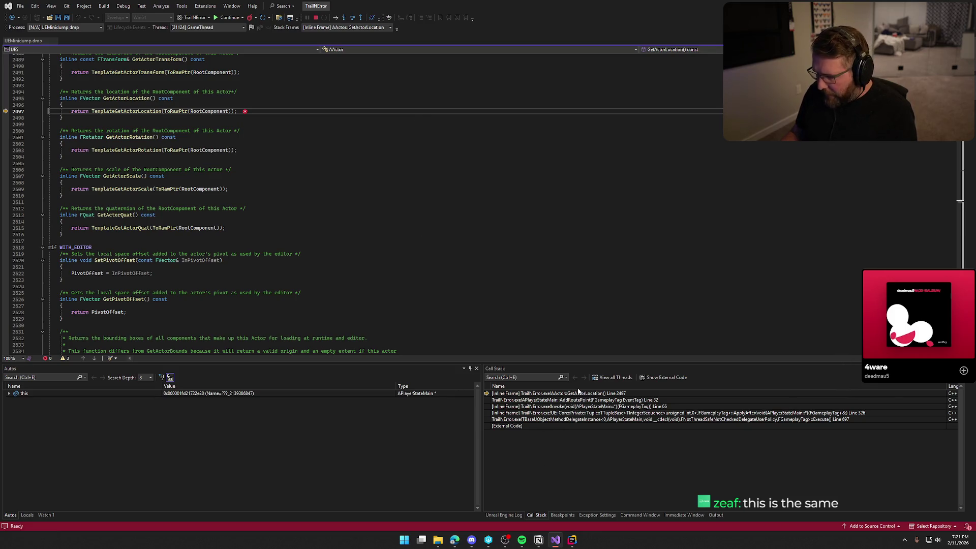
{"action": "left_click", "coordinate": [591, 400]}
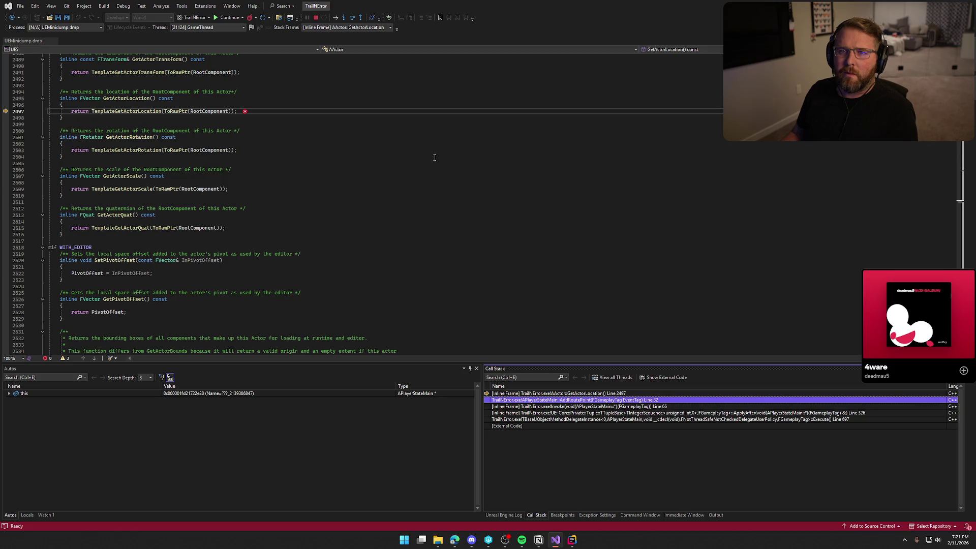
{"action": "key", "text": "alt+Tab"}
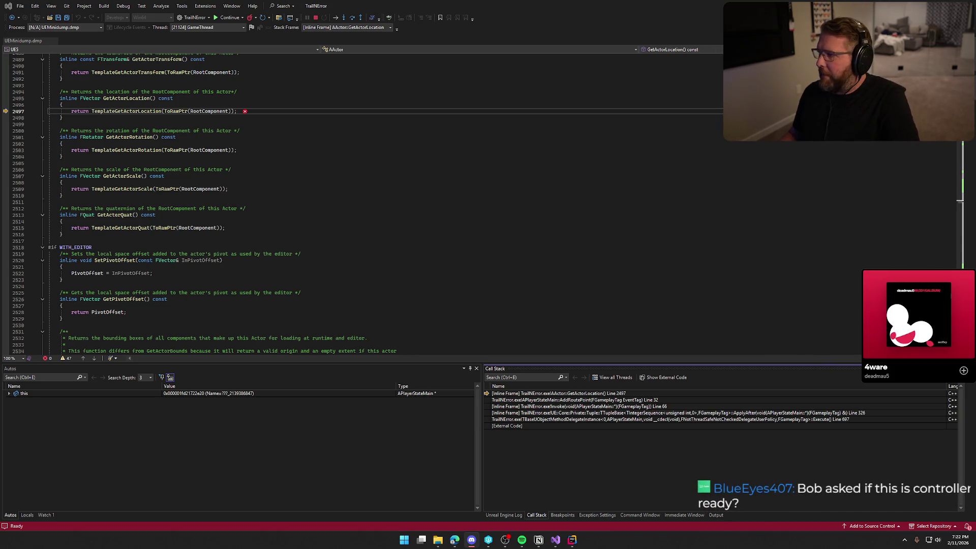
{"action": "key", "text": "shift+F5"}
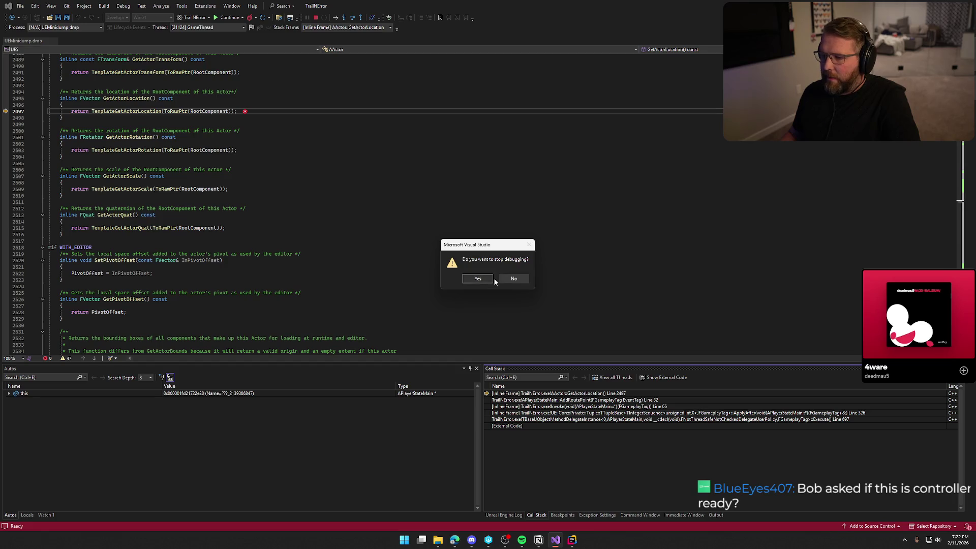
Step: Stop debugging, close PlayerStateMain.cpp and PlayerStateMain.h, and bring up the Notion to-do board
{"action": "left_click", "coordinate": [491, 279]}
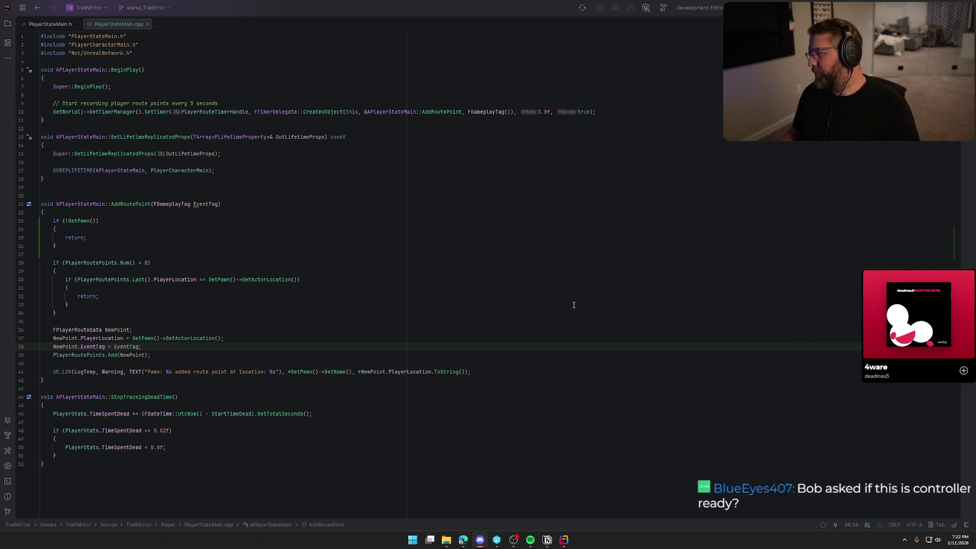
{"action": "middle_click", "coordinate": [112, 27]}
{"action": "middle_click", "coordinate": [49, 24]}
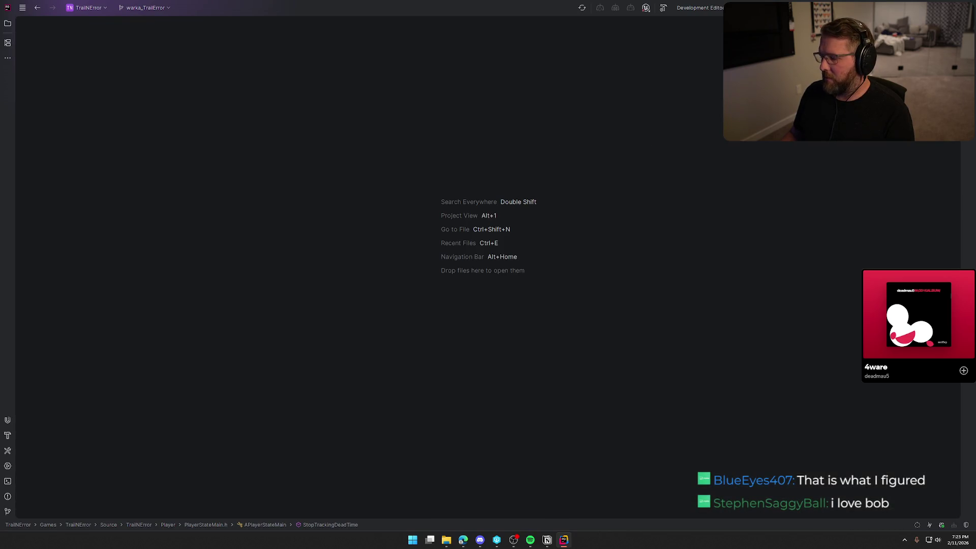
{"action": "left_click", "coordinate": [547, 539]}
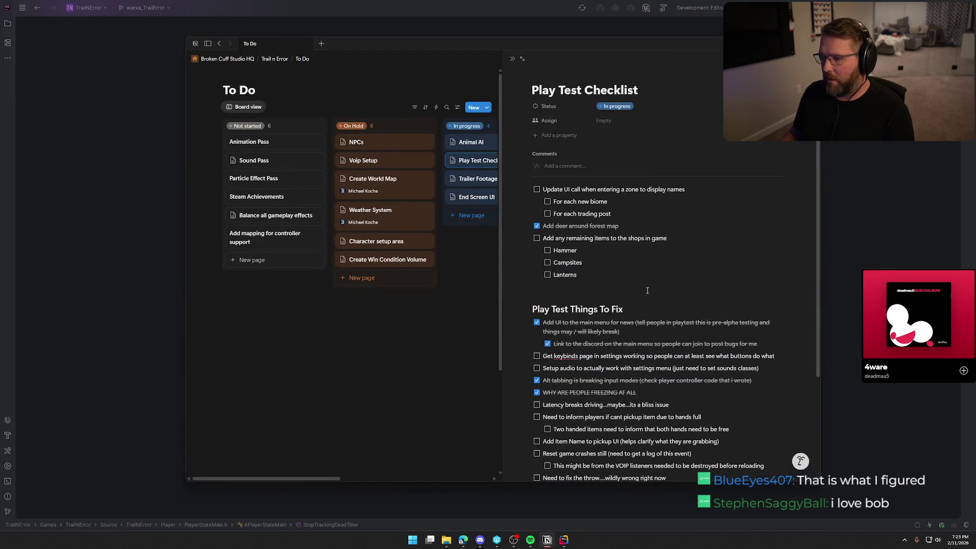
Step: Move the Latency breaks driving item to the list bottom and change 'log' to 'crash dump' in the crash item
{"action": "scroll", "coordinate": [646, 286], "scroll_direction": "down", "scroll_amount": 3}
{"action": "left_click_drag", "start_coordinate": [528, 271], "coordinate": [529, 435]}
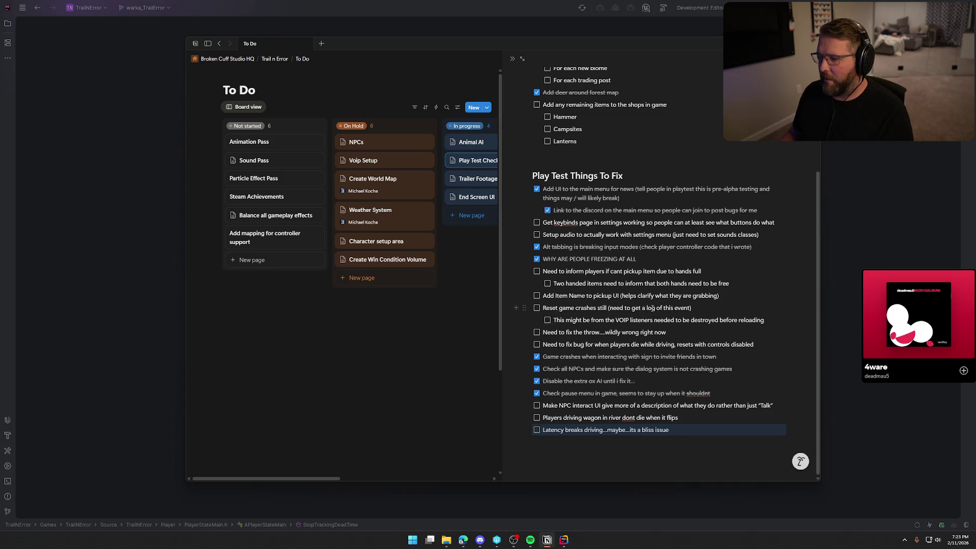
{"action": "right_click", "coordinate": [652, 310]}
{"action": "type", "text": "crash dump"}
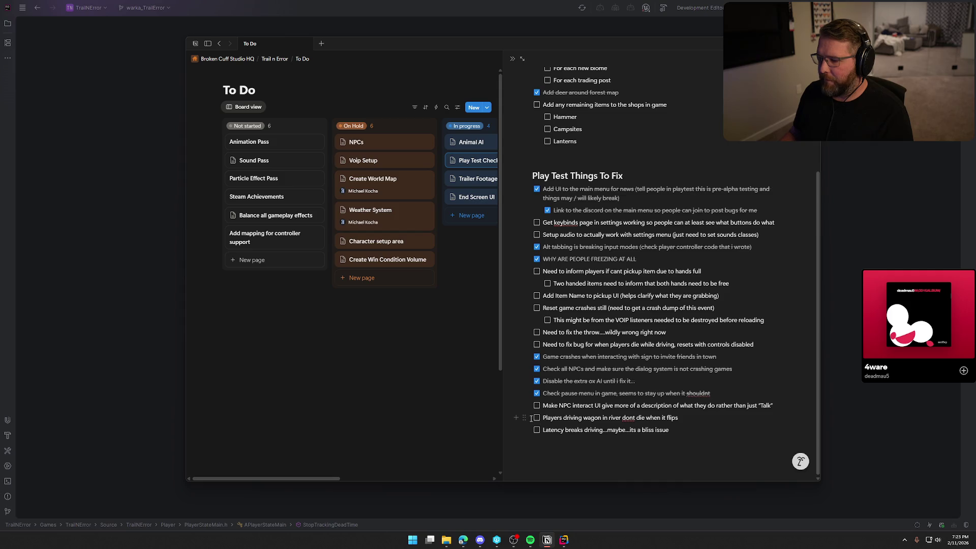
Step: Put the die-while-driving bug first, then the wagon item, crash items, keybinds and audio settings
{"action": "left_click_drag", "start_coordinate": [525, 418], "coordinate": [525, 189]}
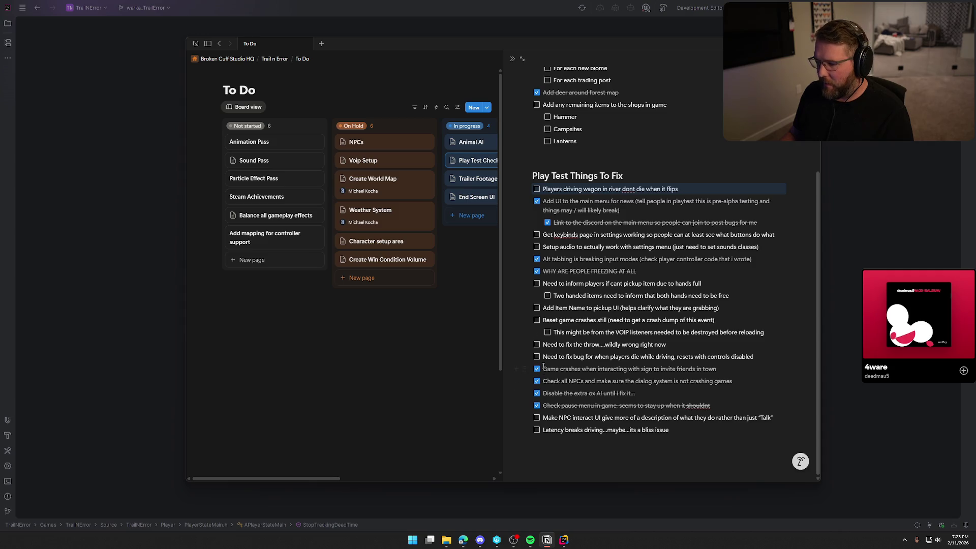
{"action": "mouse_move", "coordinate": [767, 333]}
{"action": "left_mouse_down"}
{"action": "mouse_move", "coordinate": [543, 320]}
{"action": "mouse_move", "coordinate": [529, 198]}
{"action": "left_mouse_up"}
{"action": "left_click", "coordinate": [526, 320]}
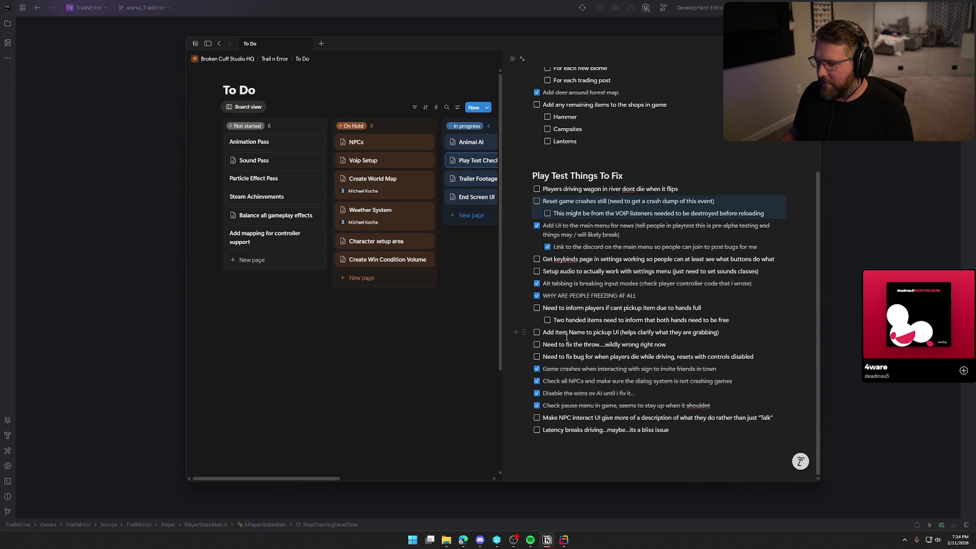
{"action": "mouse_move", "coordinate": [524, 356]}
{"action": "left_mouse_down"}
{"action": "mouse_move", "coordinate": [531, 184]}
{"action": "mouse_move", "coordinate": [538, 194]}
{"action": "left_mouse_up"}
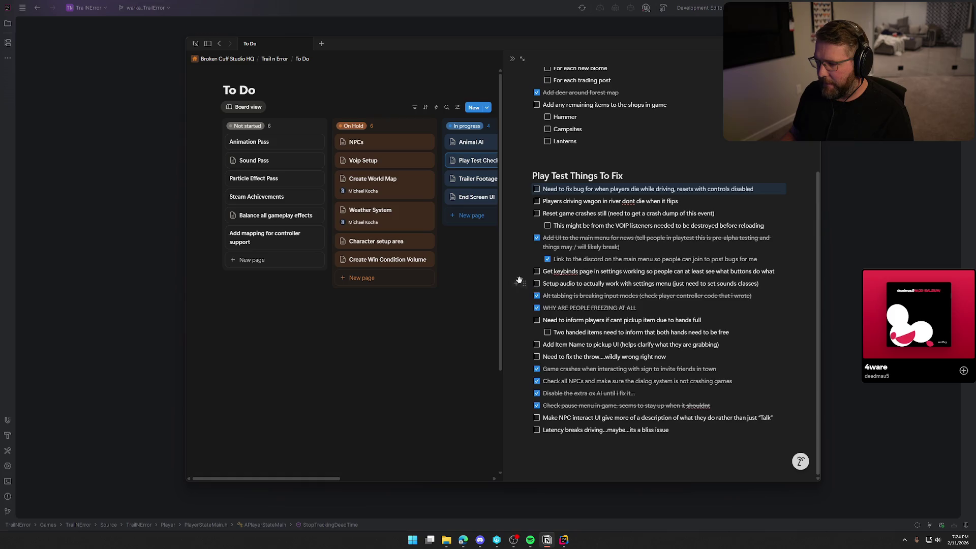
{"action": "left_click_drag", "start_coordinate": [524, 271], "coordinate": [524, 231]}
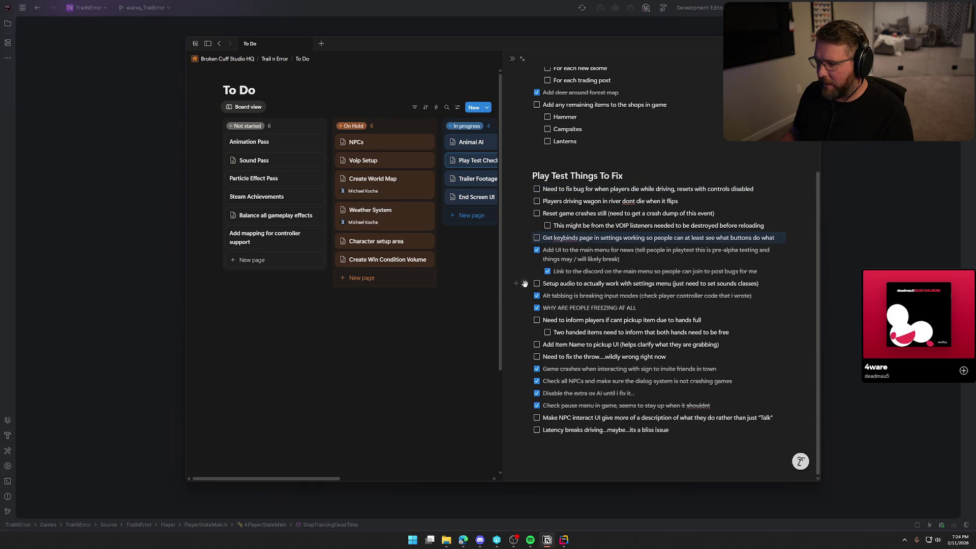
{"action": "left_click_drag", "start_coordinate": [524, 283], "coordinate": [532, 242]}
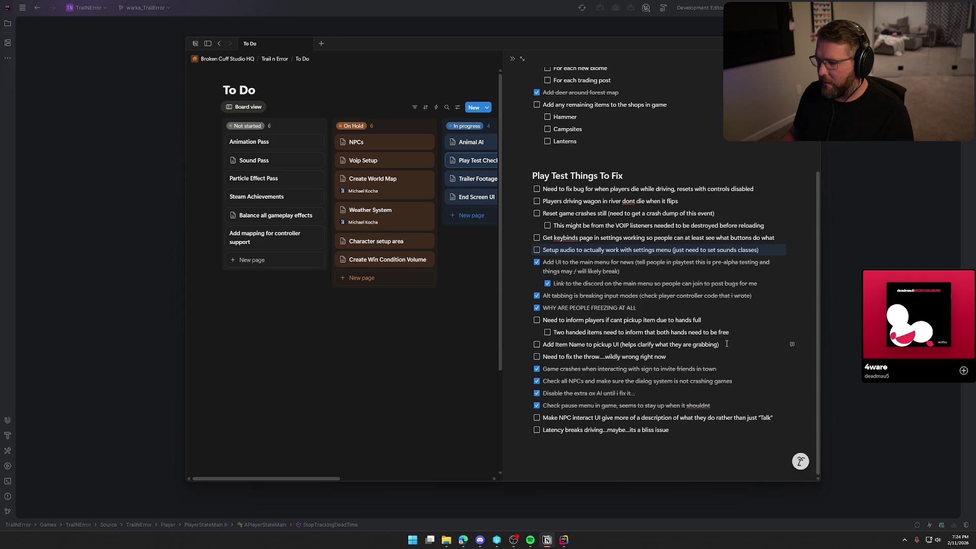
Step: Move inform-players under the crash items, then order Add Item Name, throw fix, and NPC interact UI
{"action": "left_click_drag", "start_coordinate": [727, 344], "coordinate": [526, 320]}
{"action": "left_click", "coordinate": [524, 320]}
{"action": "left_click", "coordinate": [542, 247]}
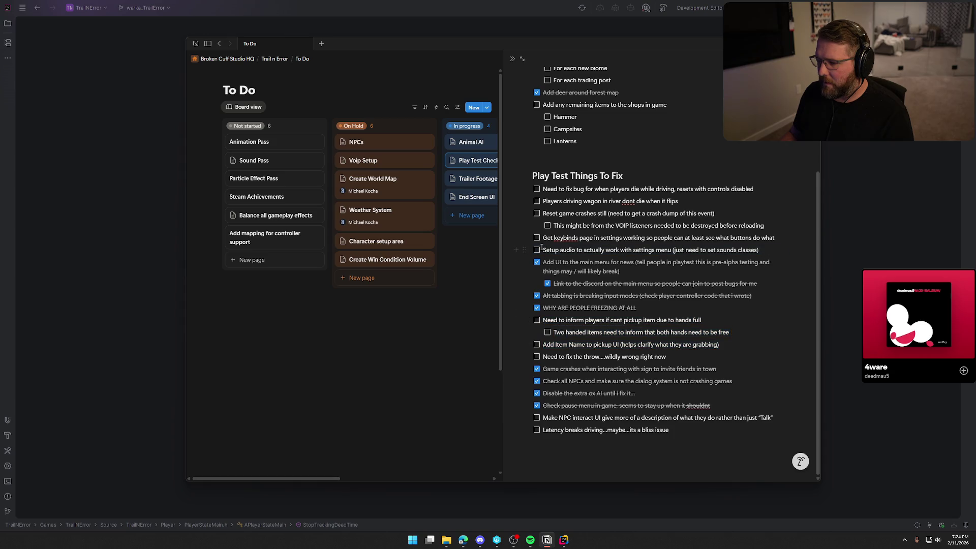
{"action": "mouse_move", "coordinate": [720, 344]}
{"action": "left_mouse_down"}
{"action": "mouse_move", "coordinate": [549, 320]}
{"action": "mouse_move", "coordinate": [532, 236]}
{"action": "left_mouse_up"}
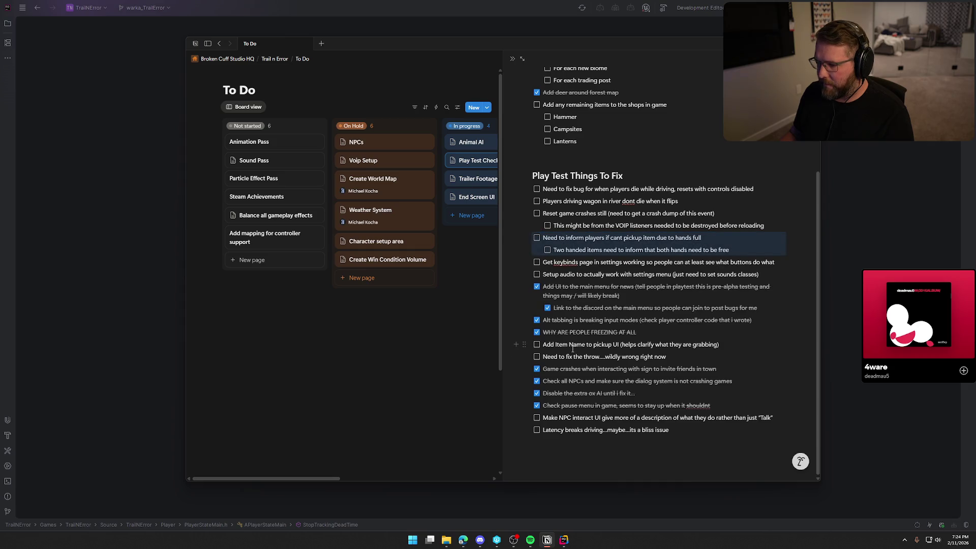
{"action": "left_click_drag", "start_coordinate": [524, 344], "coordinate": [529, 257]}
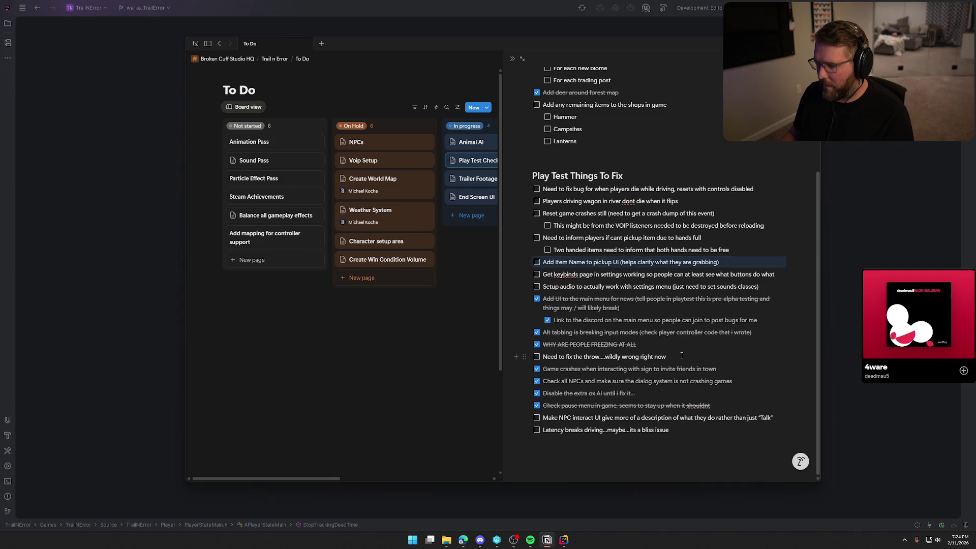
{"action": "mouse_move", "coordinate": [524, 356]}
{"action": "left_mouse_down"}
{"action": "mouse_move", "coordinate": [540, 224]}
{"action": "mouse_move", "coordinate": [541, 233]}
{"action": "left_mouse_up"}
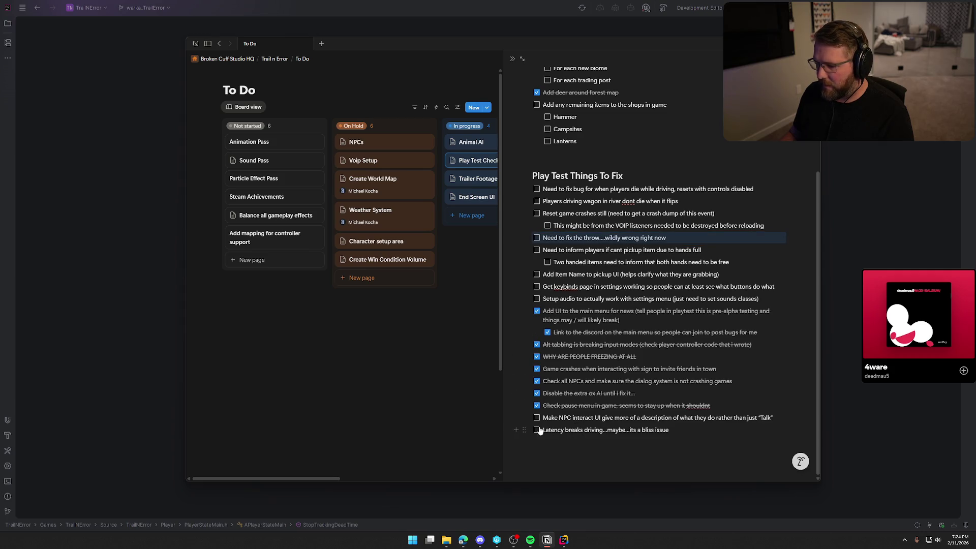
{"action": "left_click_drag", "start_coordinate": [524, 417], "coordinate": [526, 247]}
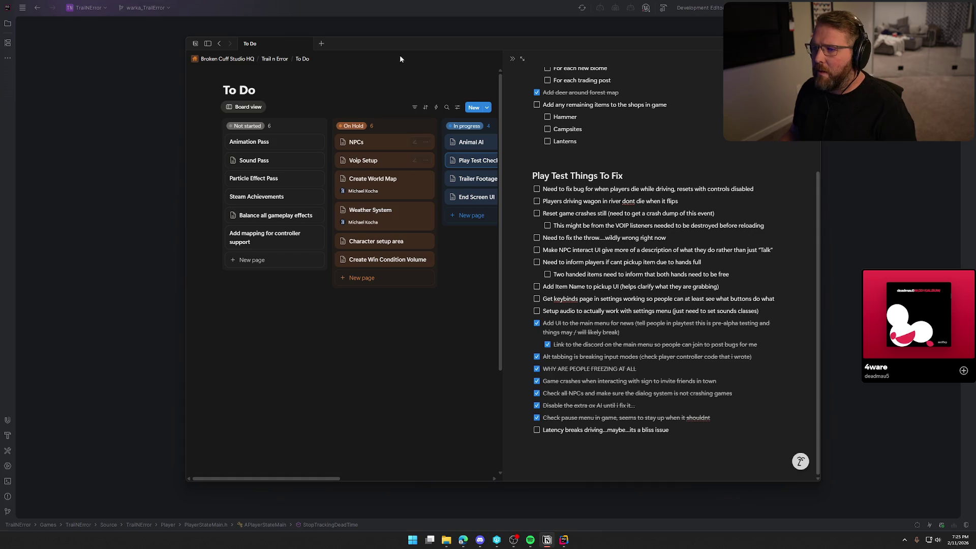
{"action": "key", "text": "alt+Tab"}
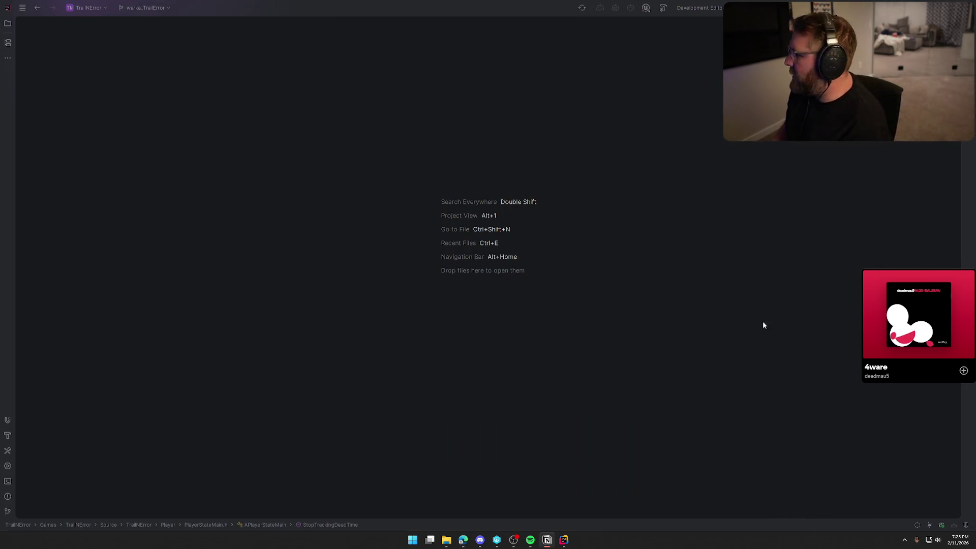
Step: Build TrailNError and launch its Unreal Editor with Ctrl+Shift+B
{"action": "key", "text": "ctrl+shift+b"}
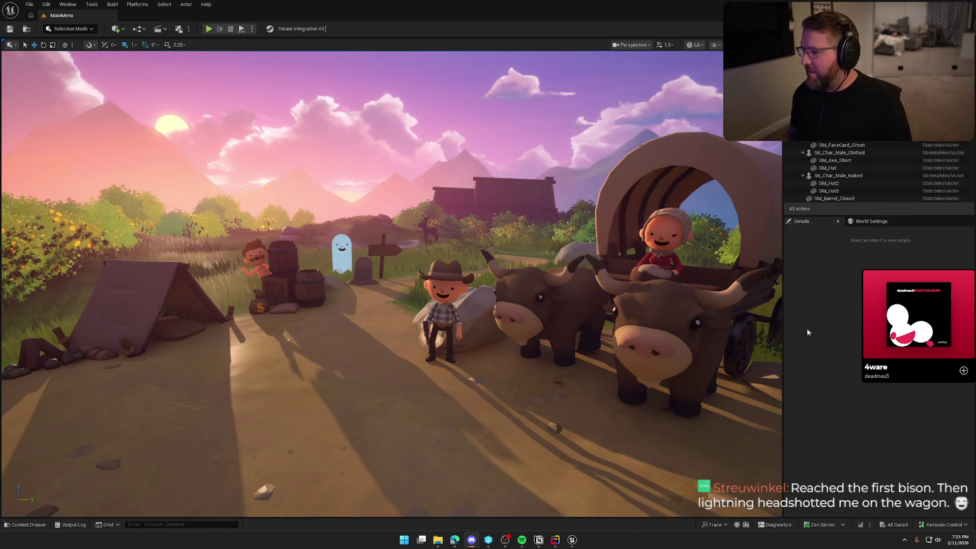
Step: Look through the UI folder in the Content Drawer, then close it
{"action": "key", "text": "ctrl+space"}
{"action": "left_click", "coordinate": [12, 416]}
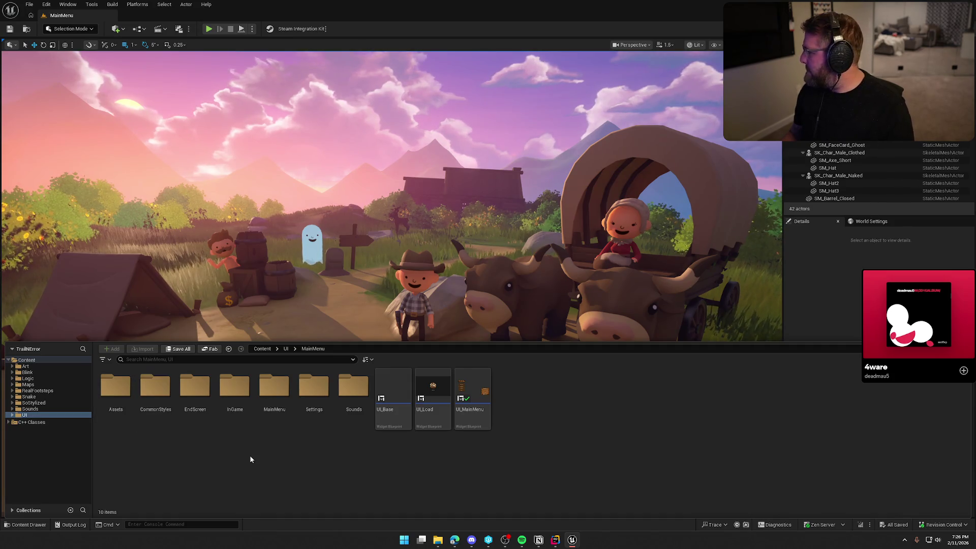
{"action": "left_click", "coordinate": [838, 301]}
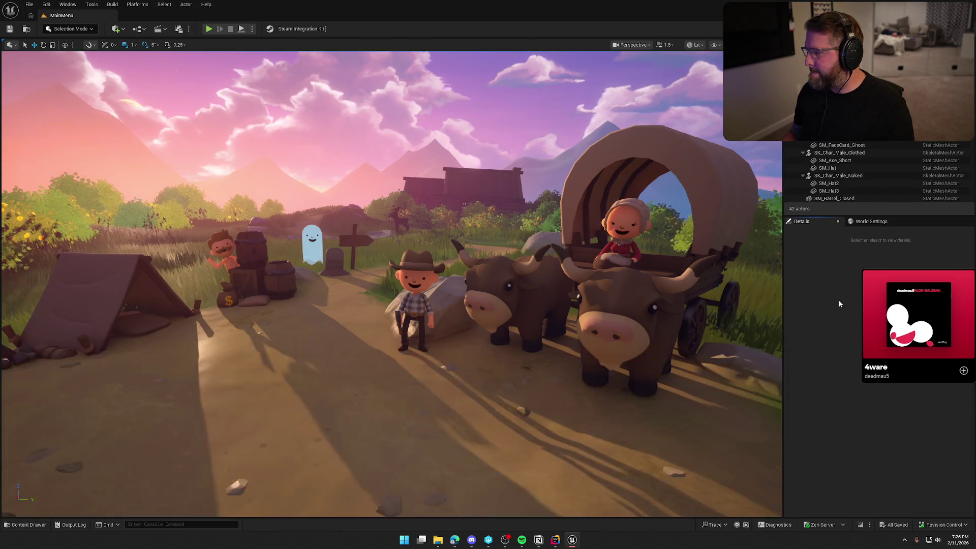
Step: Rerun net.AllowPIESeamlessTravel true from the console command history
{"action": "left_click", "coordinate": [155, 524]}
{"action": "key", "text": "Up"}
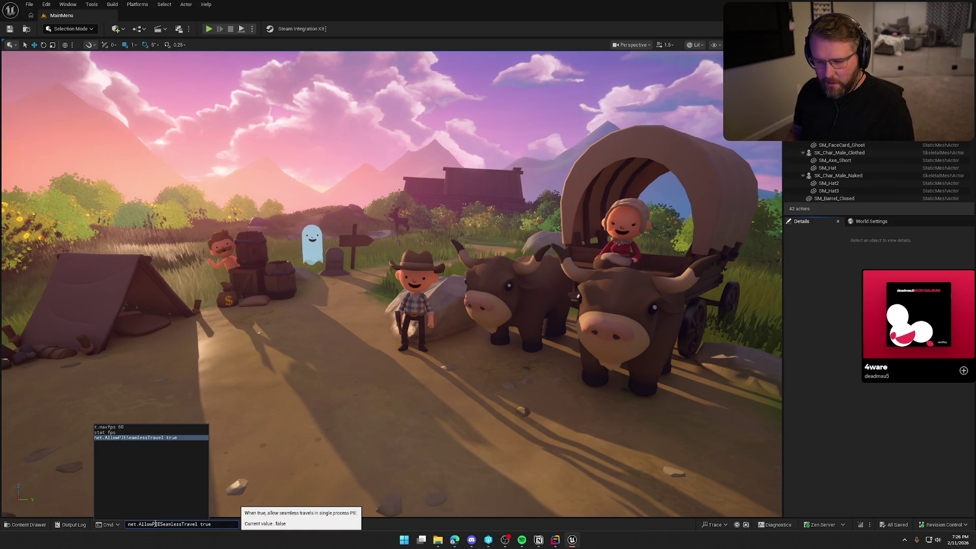
{"action": "key", "text": "Return"}
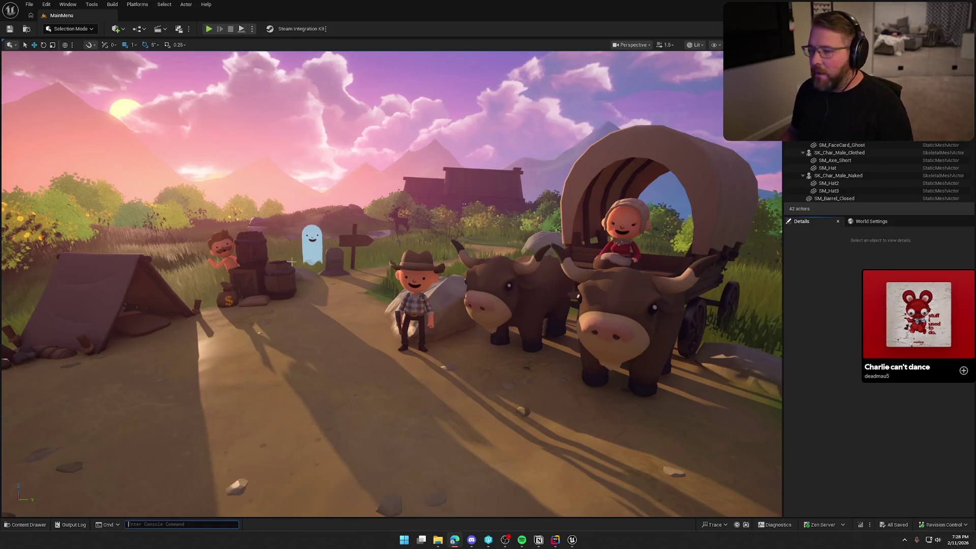
Step: Load the TrailMap level from the Maps folder and close the Content Drawer
{"action": "key", "text": "ctrl+space"}
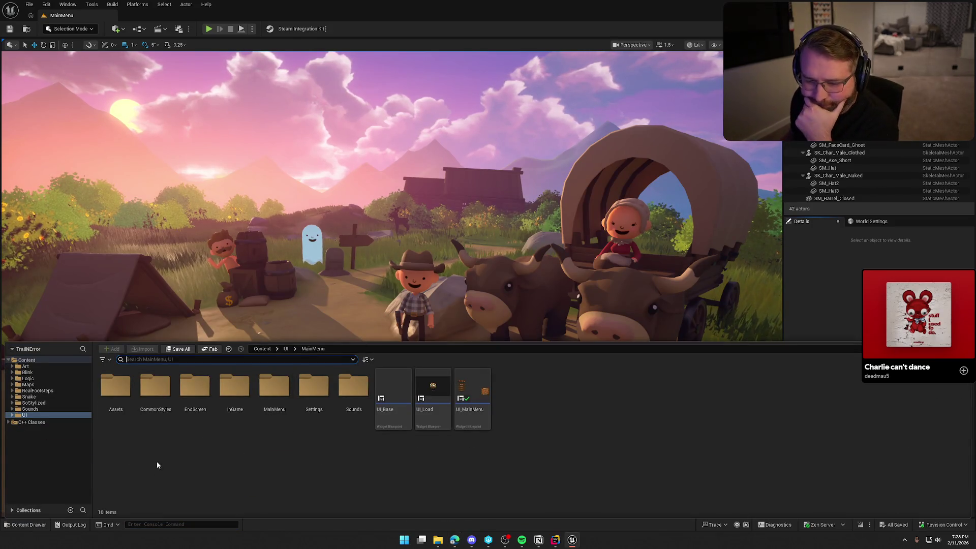
{"action": "left_click", "coordinate": [28, 384]}
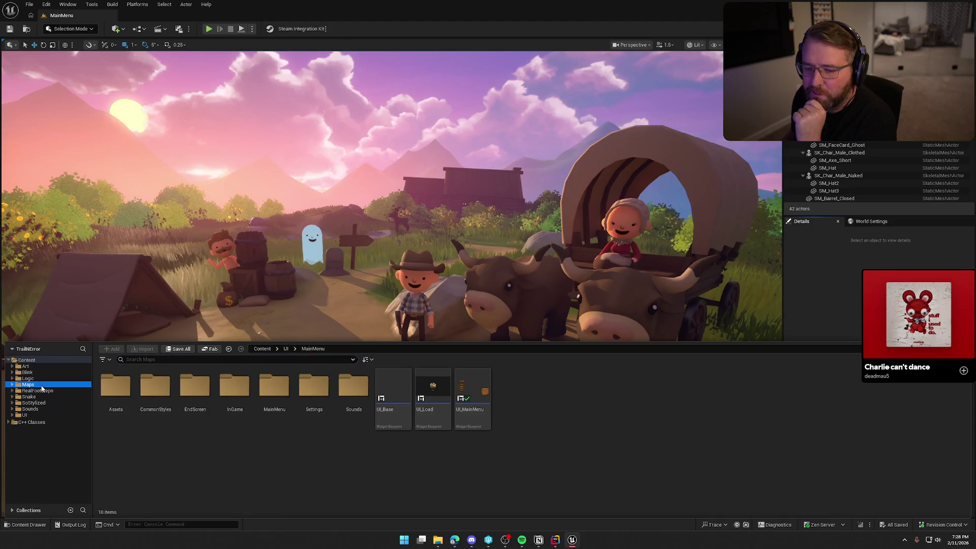
{"action": "double_click", "coordinate": [284, 395]}
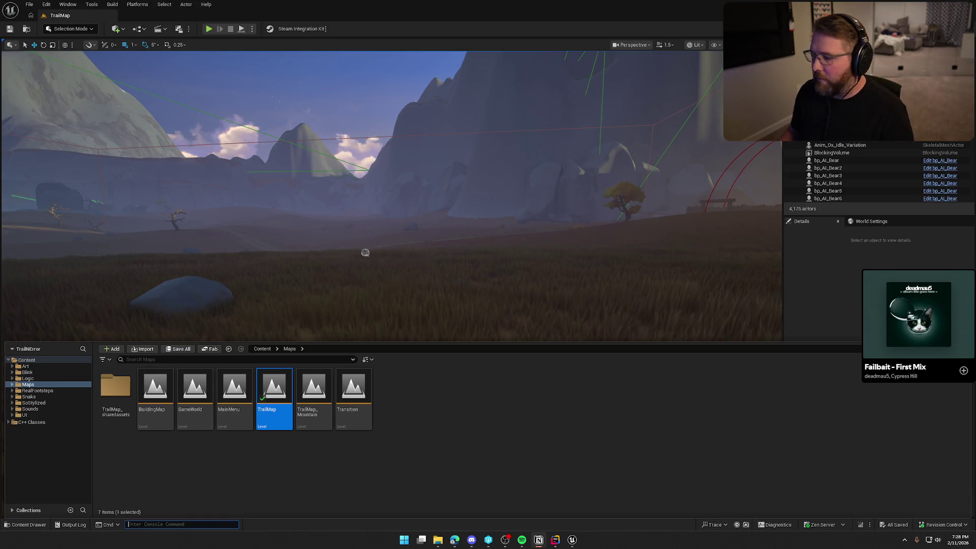
{"action": "left_click", "coordinate": [649, 356]}
Step: Fly around TrailMap over the village, Stable, General Store and wagon
{"action": "key", "text": "ctrl+space"}
{"action": "left_click_drag", "start_coordinate": [649, 355], "coordinate": [547, 322]}
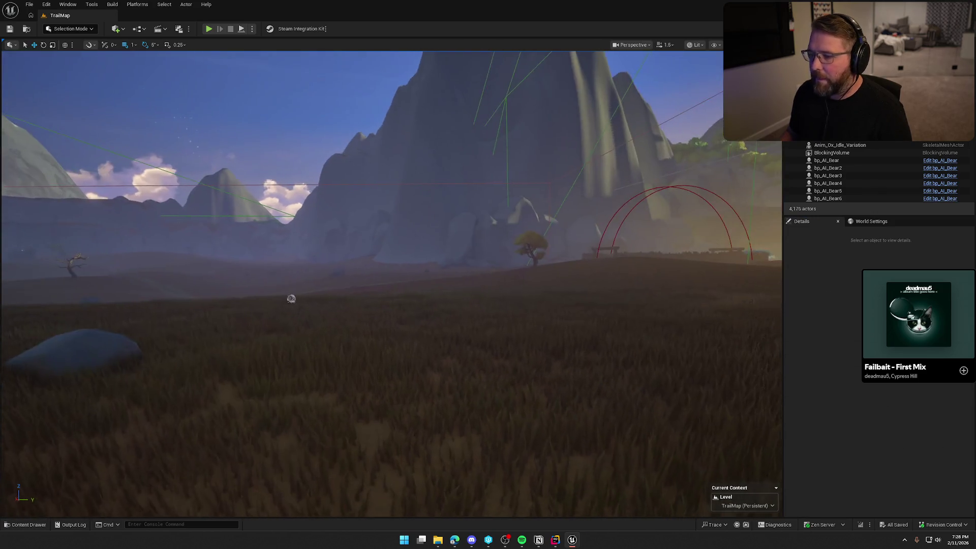
{"action": "key", "text": "1"}
{"action": "left_click_drag", "start_coordinate": [481, 355], "coordinate": [481, 331]}
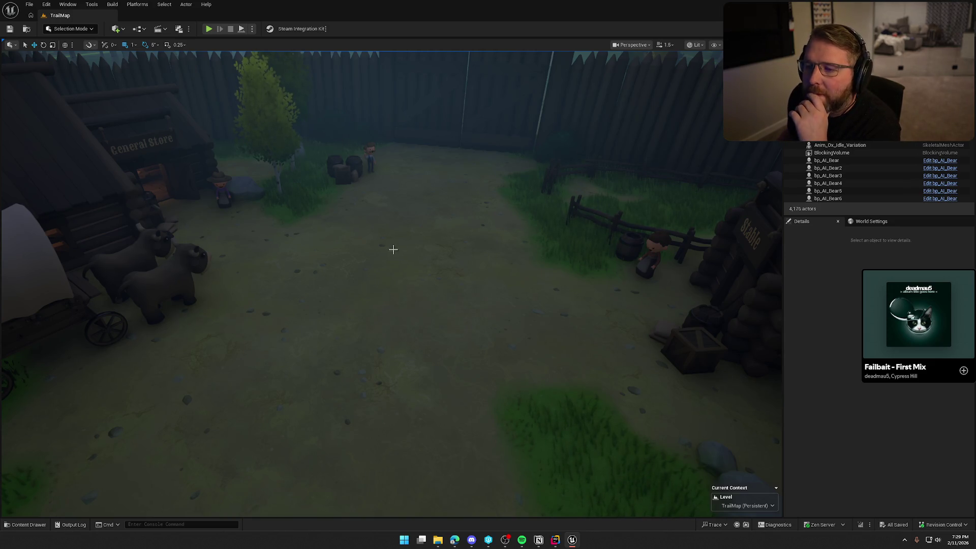
{"action": "mouse_move", "coordinate": [322, 134]}
{"action": "left_mouse_down"}
{"action": "mouse_move", "coordinate": [305, 135]}
{"action": "mouse_move", "coordinate": [385, 153]}
{"action": "mouse_move", "coordinate": [445, 234]}
{"action": "left_mouse_up"}
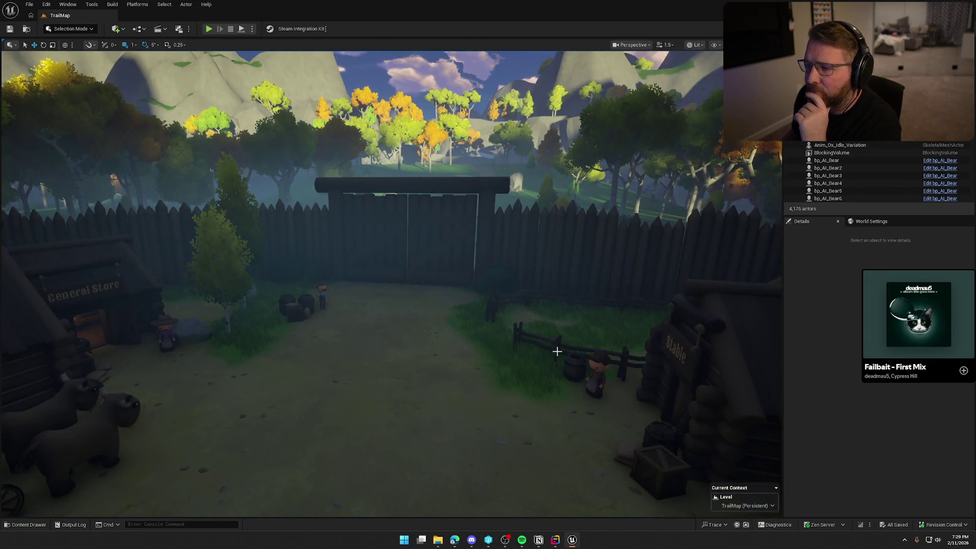
Step: Inspect BP_StylizedSky's day/night settings, deselect it, and reopen the Content Drawer on Maps
{"action": "left_click", "coordinate": [466, 82]}
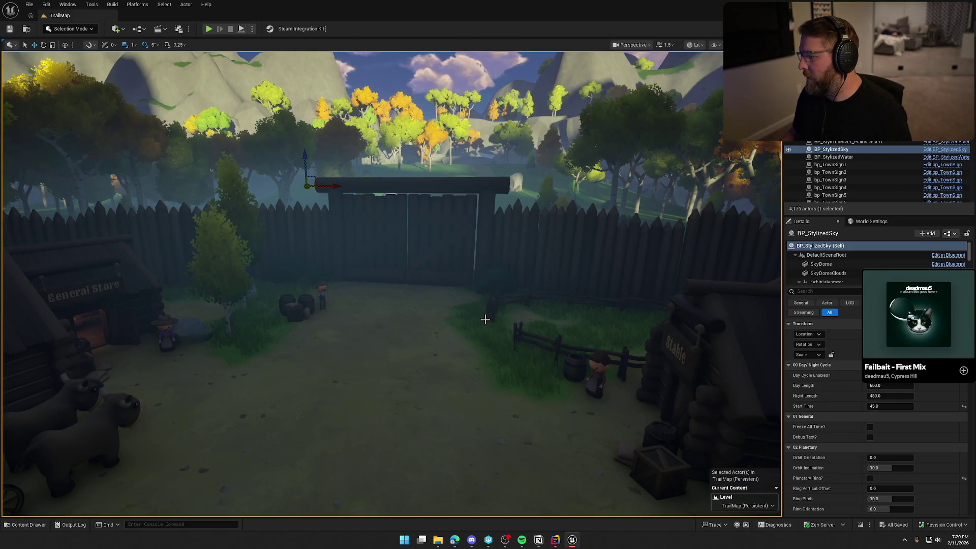
{"action": "left_click_drag", "start_coordinate": [485, 319], "coordinate": [489, 316]}
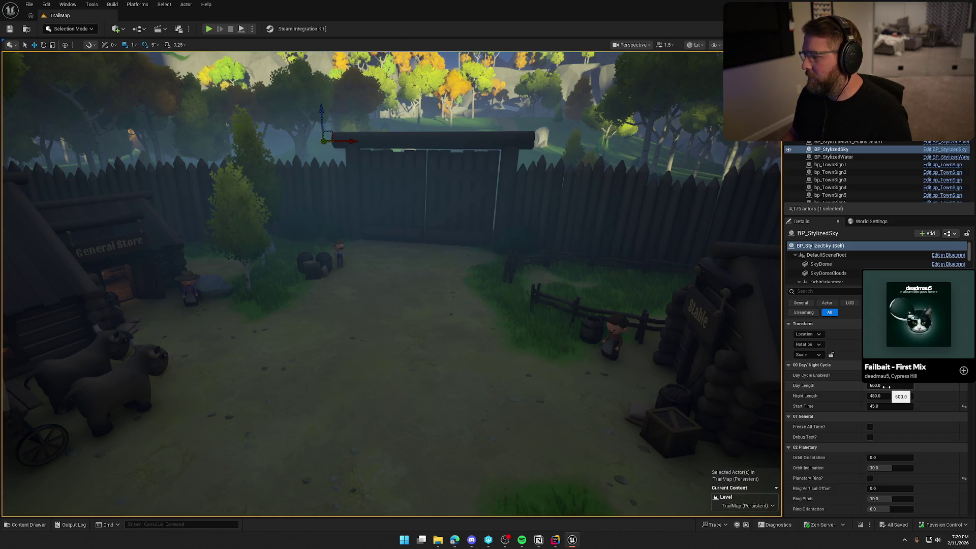
{"action": "left_click_drag", "start_coordinate": [501, 356], "coordinate": [501, 355]}
{"action": "key", "text": "Escape"}
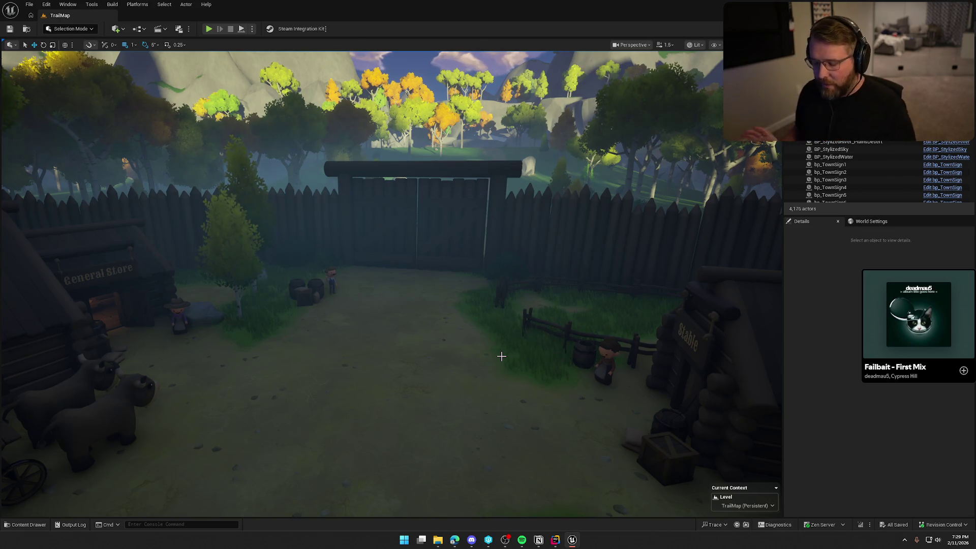
{"action": "key", "text": "ctrl+space"}
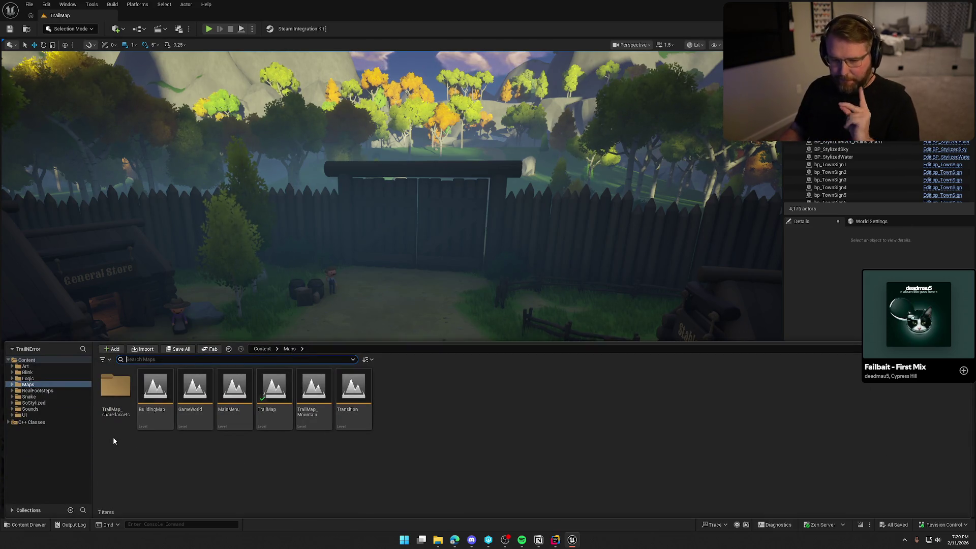
Step: Open the GA_Die ability blueprint from Logic > GAS > Abilities
{"action": "left_click", "coordinate": [28, 378]}
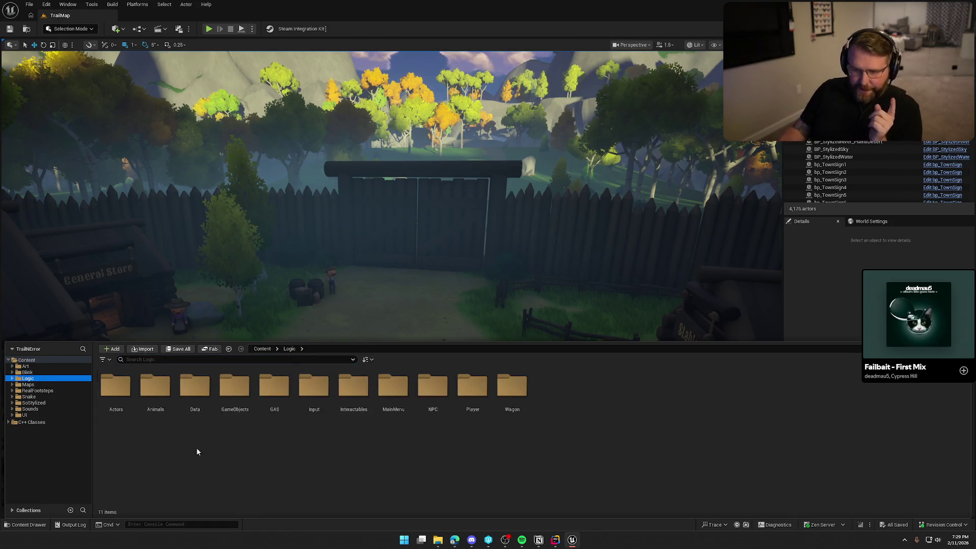
{"action": "double_click", "coordinate": [275, 387]}
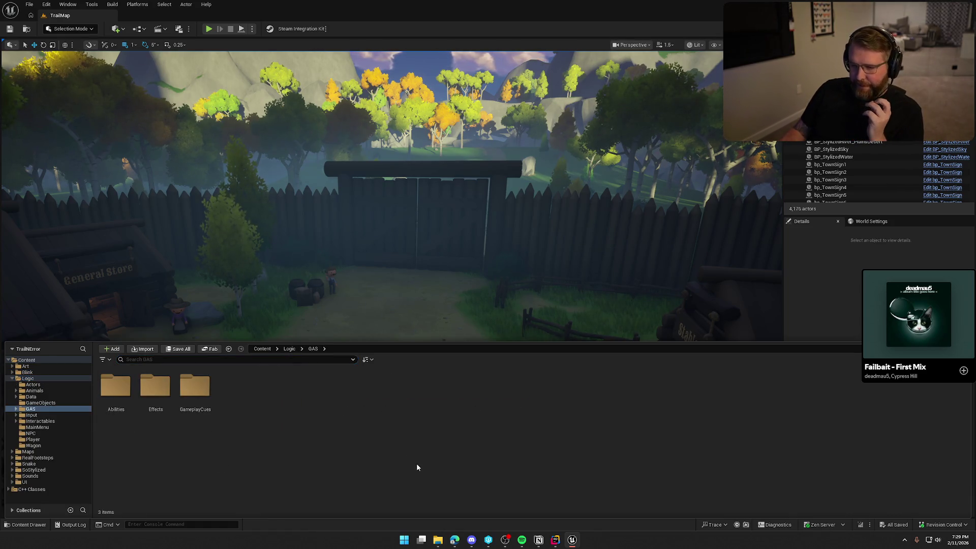
{"action": "double_click", "coordinate": [115, 387]}
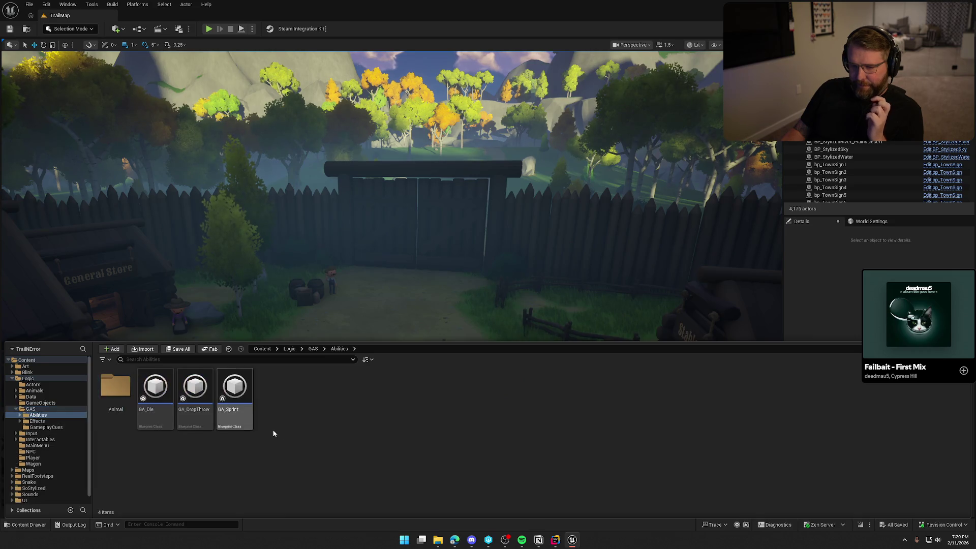
{"action": "double_click", "coordinate": [155, 391]}
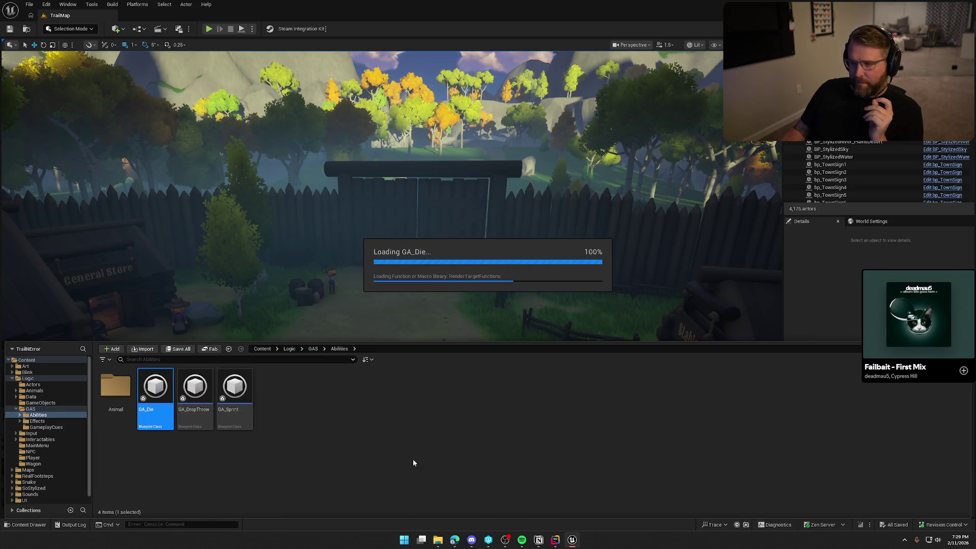
{"action": "scroll", "coordinate": [423, 427], "scroll_direction": "up", "scroll_amount": 4}
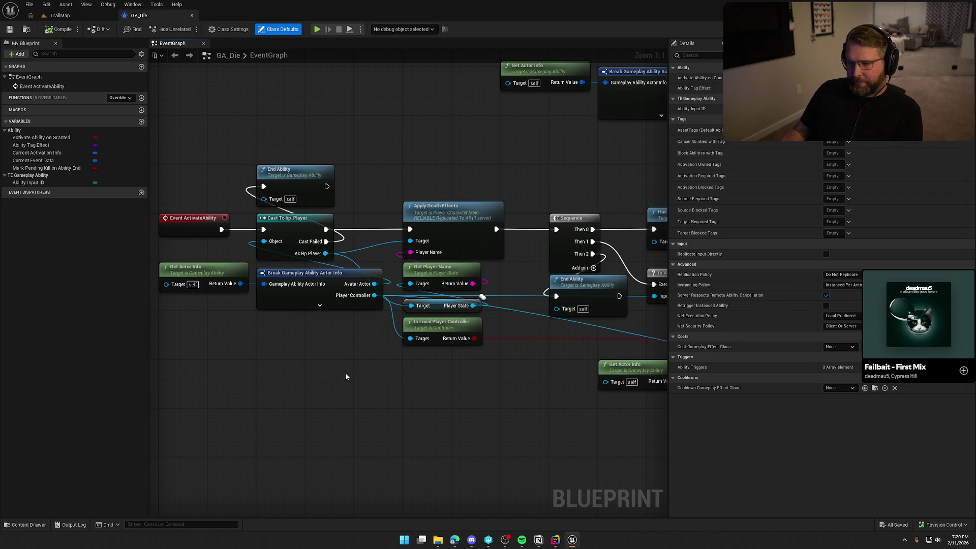
Step: Move Break Gameplay Ability Actor Info down-left, then pan to Cast To PC_InGame and Push New UI
{"action": "mouse_move", "coordinate": [345, 373]}
{"action": "left_mouse_down"}
{"action": "mouse_move", "coordinate": [185, 262]}
{"action": "mouse_move", "coordinate": [331, 345]}
{"action": "left_mouse_up"}
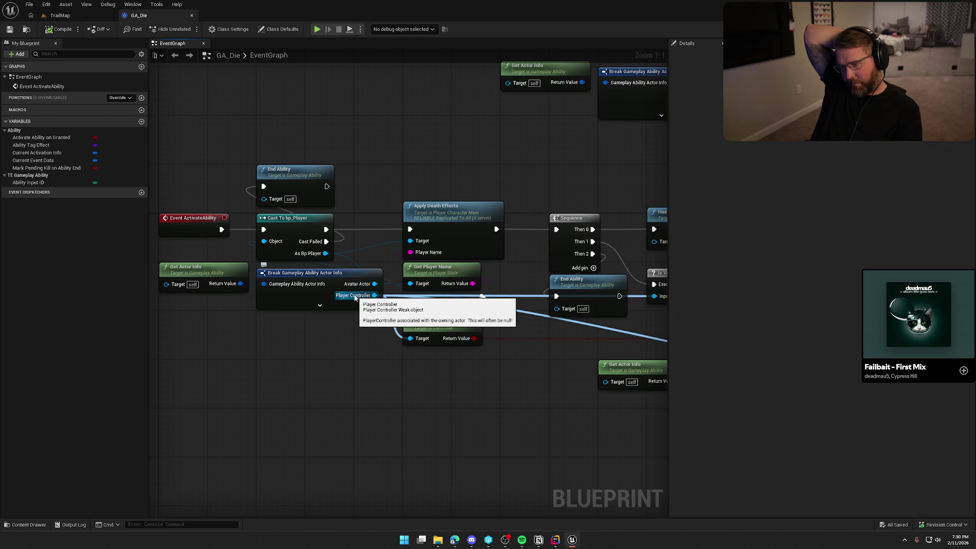
{"action": "mouse_move", "coordinate": [421, 352]}
{"action": "left_mouse_down"}
{"action": "mouse_move", "coordinate": [215, 347]}
{"action": "mouse_move", "coordinate": [355, 353]}
{"action": "mouse_move", "coordinate": [380, 321]}
{"action": "left_mouse_up"}
{"action": "scroll", "coordinate": [358, 353], "scroll_direction": "down", "scroll_amount": 1}
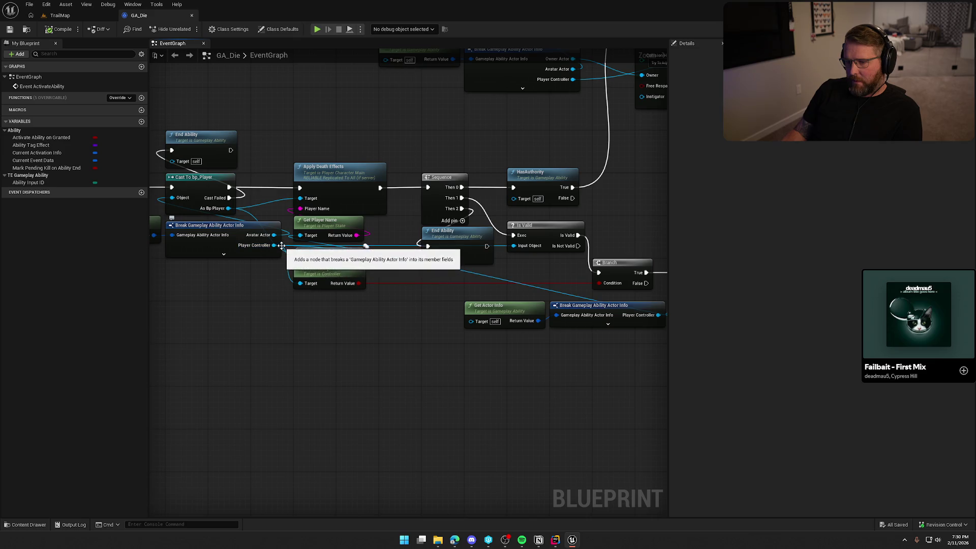
{"action": "mouse_move", "coordinate": [246, 227]}
{"action": "left_mouse_down"}
{"action": "mouse_move", "coordinate": [221, 256]}
{"action": "mouse_move", "coordinate": [210, 250]}
{"action": "left_mouse_up"}
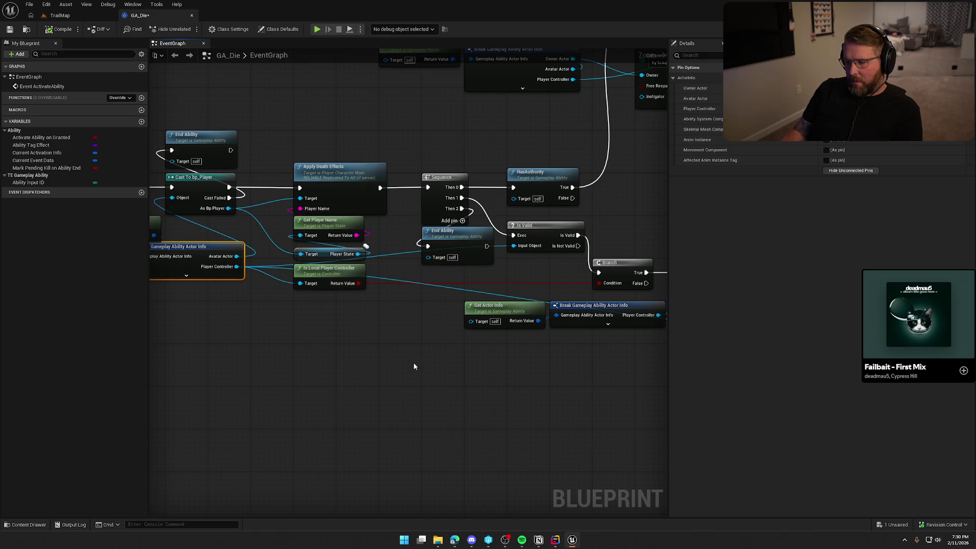
{"action": "left_click_drag", "start_coordinate": [456, 287], "coordinate": [147, 245]}
{"action": "left_click_drag", "start_coordinate": [552, 277], "coordinate": [352, 281]}
{"action": "left_click_drag", "start_coordinate": [287, 238], "coordinate": [240, 242]}
{"action": "mouse_move", "coordinate": [289, 283]}
{"action": "left_mouse_down"}
{"action": "mouse_move", "coordinate": [255, 305]}
{"action": "mouse_move", "coordinate": [401, 311]}
{"action": "mouse_move", "coordinate": [185, 303]}
{"action": "mouse_move", "coordinate": [282, 250]}
{"action": "mouse_move", "coordinate": [493, 251]}
{"action": "left_mouse_up"}
{"action": "mouse_move", "coordinate": [498, 338]}
{"action": "left_mouse_down"}
{"action": "mouse_move", "coordinate": [292, 337]}
{"action": "mouse_move", "coordinate": [402, 331]}
{"action": "mouse_move", "coordinate": [573, 345]}
{"action": "mouse_move", "coordinate": [331, 344]}
{"action": "mouse_move", "coordinate": [436, 337]}
{"action": "mouse_move", "coordinate": [322, 312]}
{"action": "mouse_move", "coordinate": [391, 304]}
{"action": "left_mouse_up"}
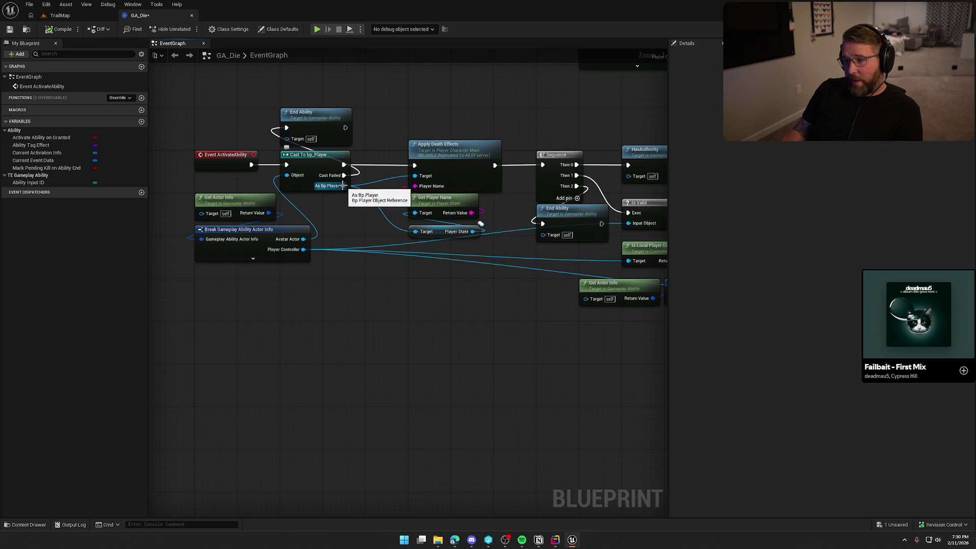
Step: Marquee-select the Player State and Cast To PS_InGame nodes and shift them slightly left
{"action": "left_click_drag", "start_coordinate": [504, 344], "coordinate": [304, 322]}
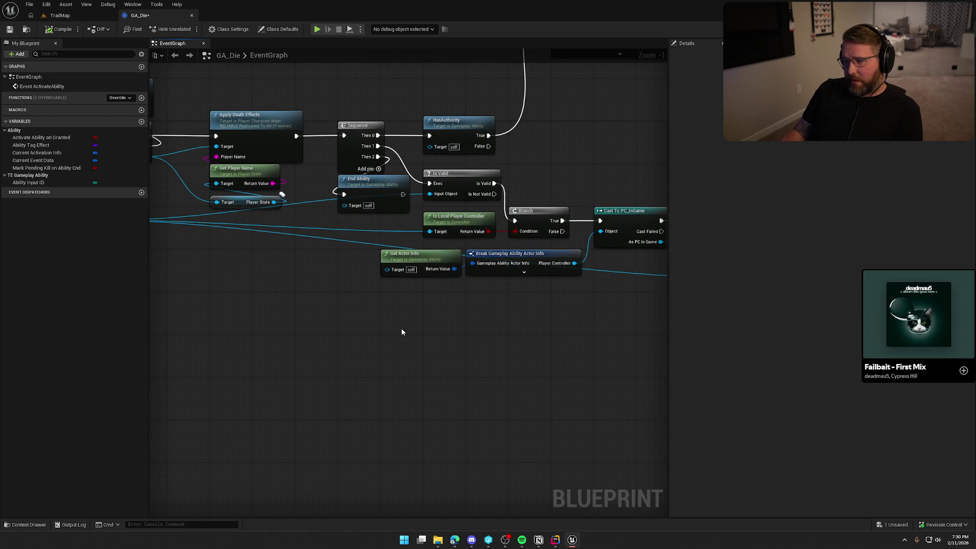
{"action": "left_click_drag", "start_coordinate": [402, 332], "coordinate": [460, 328]}
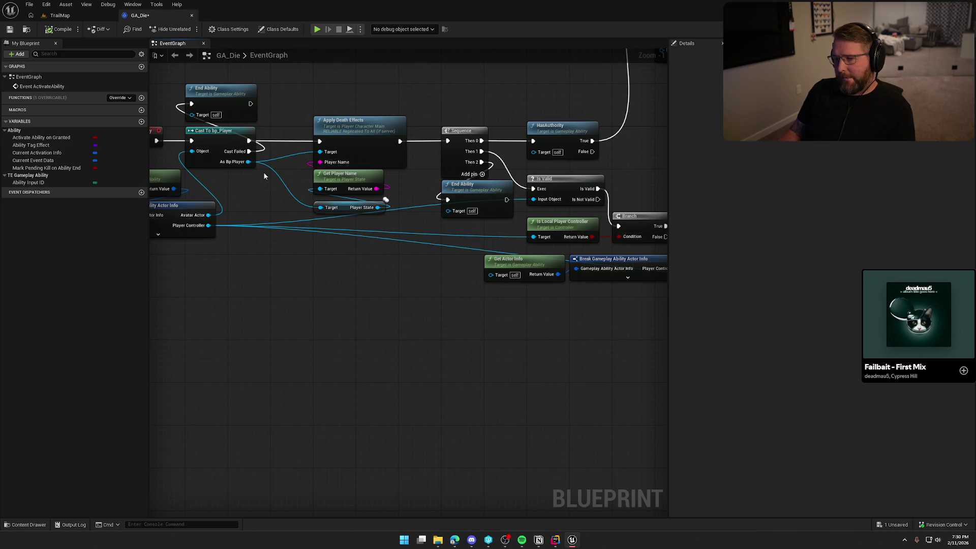
{"action": "left_click_drag", "start_coordinate": [334, 245], "coordinate": [226, 251]}
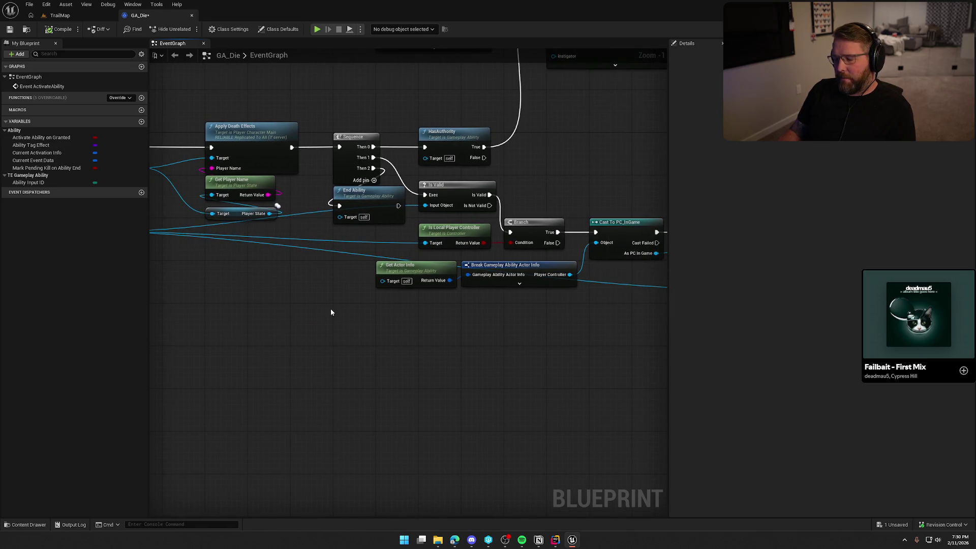
{"action": "left_click", "coordinate": [383, 227]}
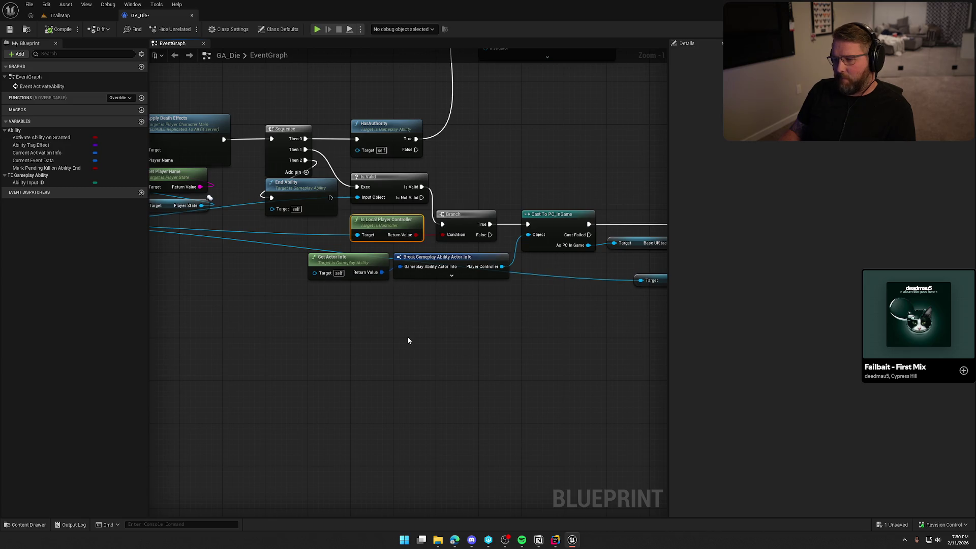
{"action": "mouse_move", "coordinate": [536, 344]}
{"action": "left_mouse_down"}
{"action": "mouse_move", "coordinate": [300, 387]}
{"action": "mouse_move", "coordinate": [239, 384]}
{"action": "left_mouse_up"}
{"action": "left_click_drag", "start_coordinate": [480, 364], "coordinate": [375, 300]}
{"action": "mouse_move", "coordinate": [457, 308]}
{"action": "left_mouse_down"}
{"action": "mouse_move", "coordinate": [435, 309]}
{"action": "mouse_move", "coordinate": [429, 375]}
{"action": "mouse_move", "coordinate": [397, 376]}
{"action": "mouse_move", "coordinate": [460, 164]}
{"action": "left_mouse_up"}
Step: Return to the graph start and drag Get Actor Info below the Break node
{"action": "mouse_move", "coordinate": [388, 341]}
{"action": "left_mouse_down"}
{"action": "mouse_move", "coordinate": [239, 356]}
{"action": "mouse_move", "coordinate": [408, 349]}
{"action": "mouse_move", "coordinate": [398, 349]}
{"action": "left_mouse_up"}
{"action": "mouse_move", "coordinate": [324, 345]}
{"action": "left_mouse_down"}
{"action": "mouse_move", "coordinate": [384, 334]}
{"action": "mouse_move", "coordinate": [504, 340]}
{"action": "left_mouse_up"}
{"action": "left_click_drag", "start_coordinate": [337, 262], "coordinate": [390, 294]}
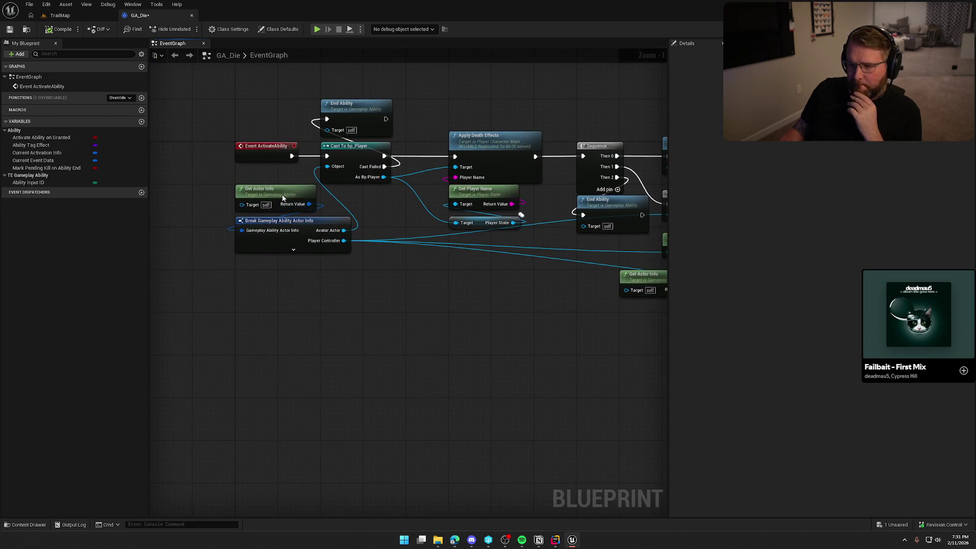
Step: Place Get Actor Info beneath Break Gameplay Ability Actor Info and lower both slightly
{"action": "left_click_drag", "start_coordinate": [282, 198], "coordinate": [282, 267]}
{"action": "left_click", "coordinate": [352, 304]}
{"action": "left_click_drag", "start_coordinate": [406, 334], "coordinate": [434, 367]}
{"action": "left_click", "coordinate": [305, 300]}
{"action": "left_click", "coordinate": [295, 273], "text": "ctrl"}
{"action": "left_click_drag", "start_coordinate": [300, 260], "coordinate": [308, 271]}
{"action": "left_click", "coordinate": [447, 355]}
Step: Nudge Player State up and raise the Break and Get Actor Info pair below Cast To bp_Player
{"action": "left_click_drag", "start_coordinate": [447, 356], "coordinate": [349, 327]}
{"action": "left_click_drag", "start_coordinate": [420, 328], "coordinate": [357, 330]}
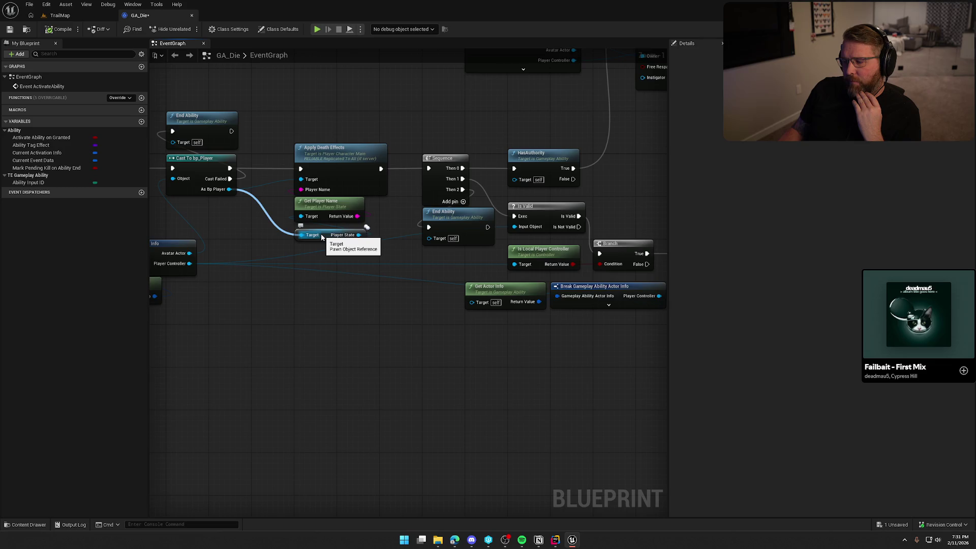
{"action": "scroll", "coordinate": [319, 237], "scroll_direction": "up", "scroll_amount": 1}
{"action": "left_click_drag", "start_coordinate": [255, 227], "coordinate": [325, 245]}
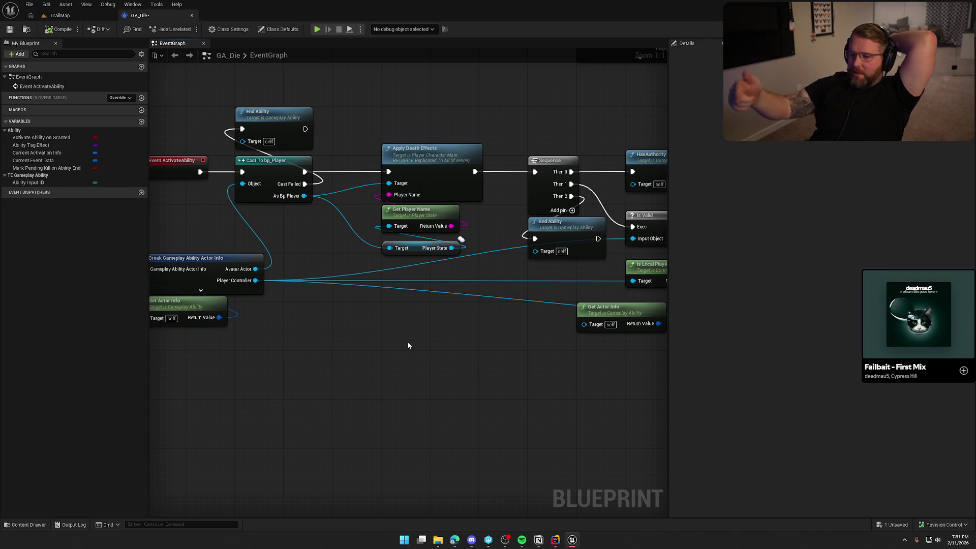
{"action": "left_click_drag", "start_coordinate": [418, 248], "coordinate": [419, 243]}
{"action": "mouse_move", "coordinate": [356, 234]}
{"action": "left_mouse_down"}
{"action": "mouse_move", "coordinate": [168, 76]}
{"action": "mouse_move", "coordinate": [326, 116]}
{"action": "left_mouse_up"}
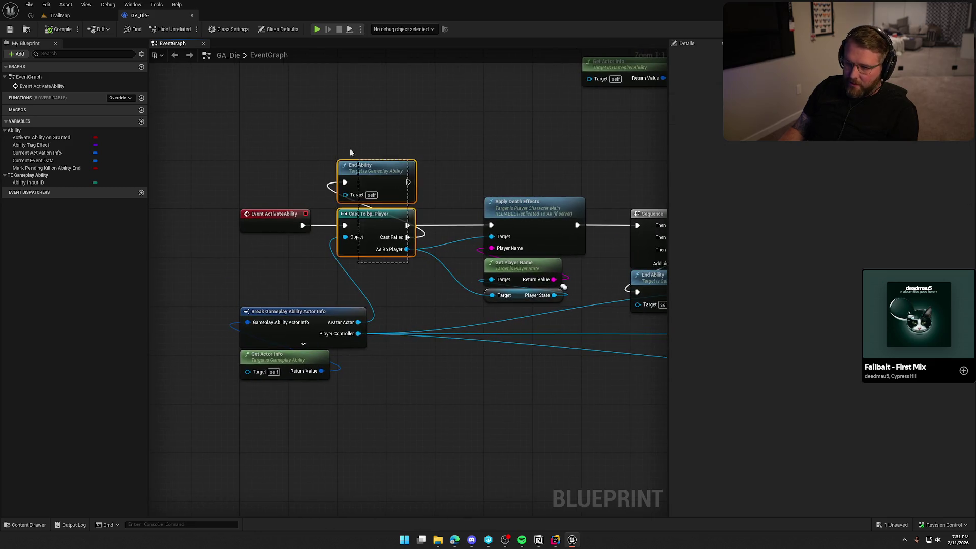
{"action": "left_click", "coordinate": [412, 391]}
{"action": "mouse_move", "coordinate": [411, 393]}
{"action": "left_mouse_down"}
{"action": "mouse_move", "coordinate": [238, 303]}
{"action": "mouse_move", "coordinate": [284, 270]}
{"action": "left_mouse_up"}
{"action": "left_click", "coordinate": [393, 363]}
{"action": "mouse_move", "coordinate": [385, 346]}
{"action": "left_mouse_down"}
{"action": "mouse_move", "coordinate": [316, 366]}
{"action": "mouse_move", "coordinate": [327, 329]}
{"action": "left_mouse_up"}
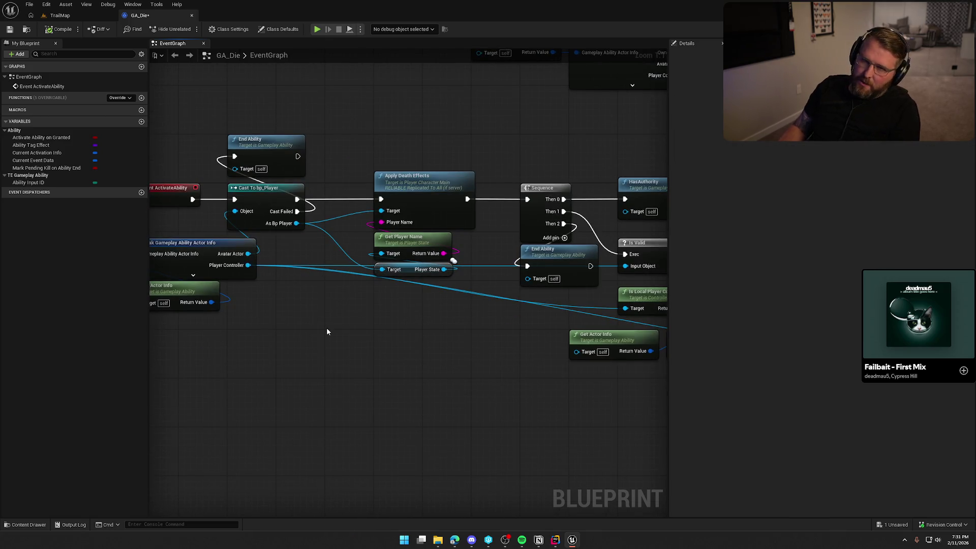
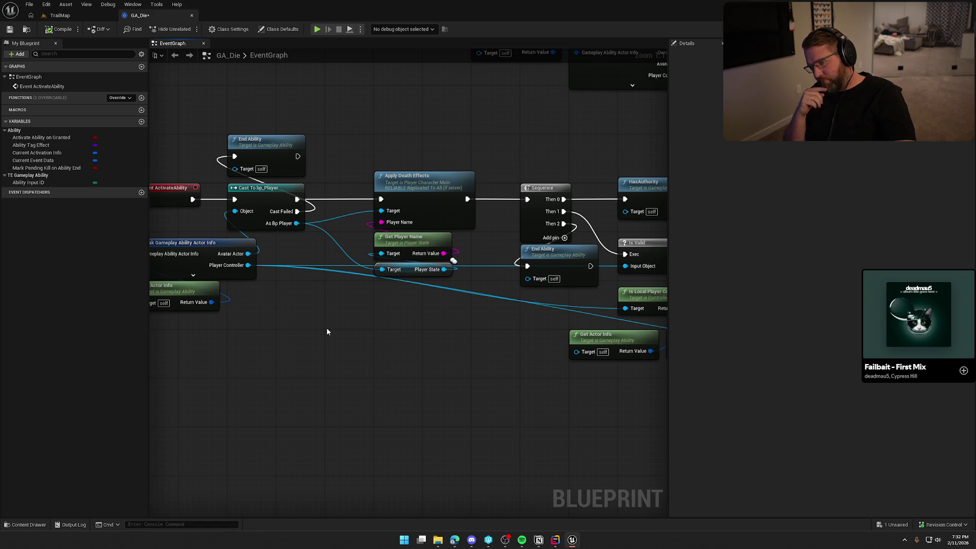
Step: Inspect GA_Die's Break Actor Info, Apply Death Effects and player-name getter nodes
{"action": "left_click", "coordinate": [224, 272]}
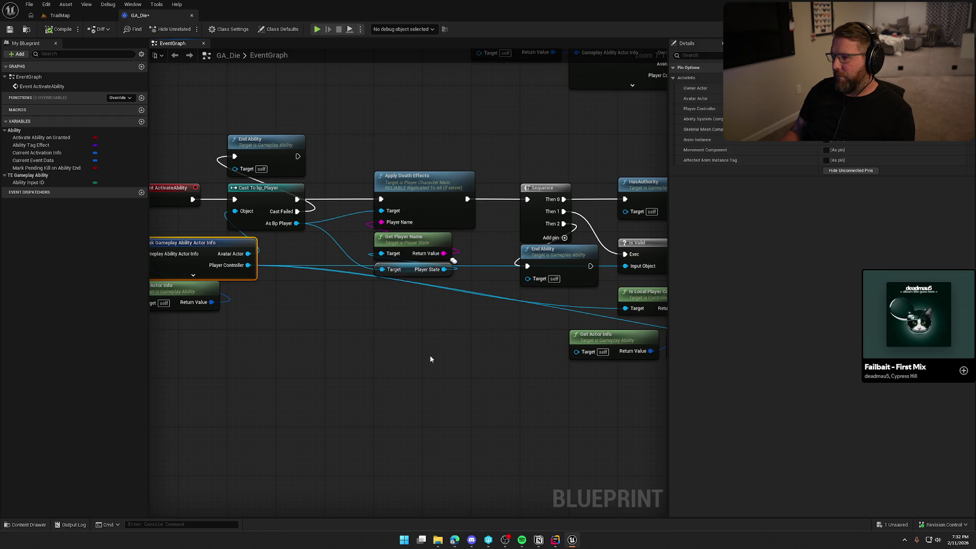
{"action": "mouse_move", "coordinate": [429, 351]}
{"action": "left_mouse_down"}
{"action": "mouse_move", "coordinate": [381, 333]}
{"action": "mouse_move", "coordinate": [222, 325]}
{"action": "left_mouse_up"}
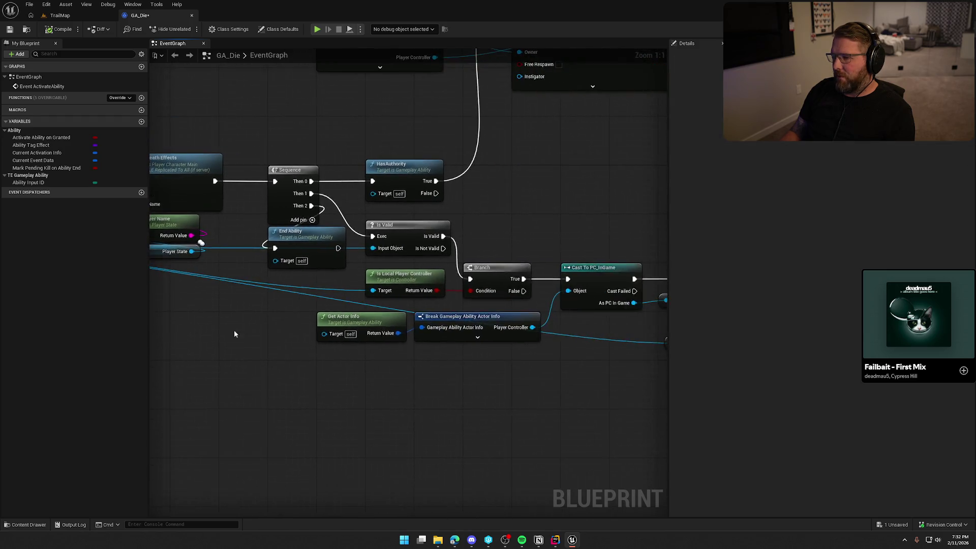
{"action": "mouse_move", "coordinate": [463, 249]}
{"action": "left_mouse_down"}
{"action": "mouse_move", "coordinate": [580, 159]}
{"action": "mouse_move", "coordinate": [412, 163]}
{"action": "left_mouse_up"}
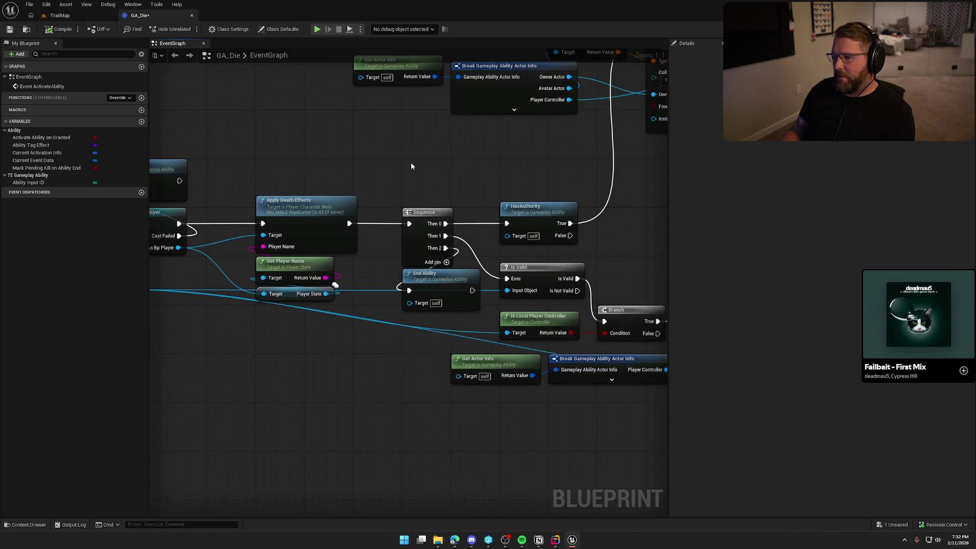
{"action": "left_click_drag", "start_coordinate": [283, 161], "coordinate": [374, 295]}
{"action": "mouse_move", "coordinate": [371, 146]}
{"action": "left_mouse_down"}
{"action": "mouse_move", "coordinate": [227, 173]}
{"action": "mouse_move", "coordinate": [405, 167]}
{"action": "mouse_move", "coordinate": [522, 148]}
{"action": "left_mouse_up"}
{"action": "left_click", "coordinate": [495, 156]}
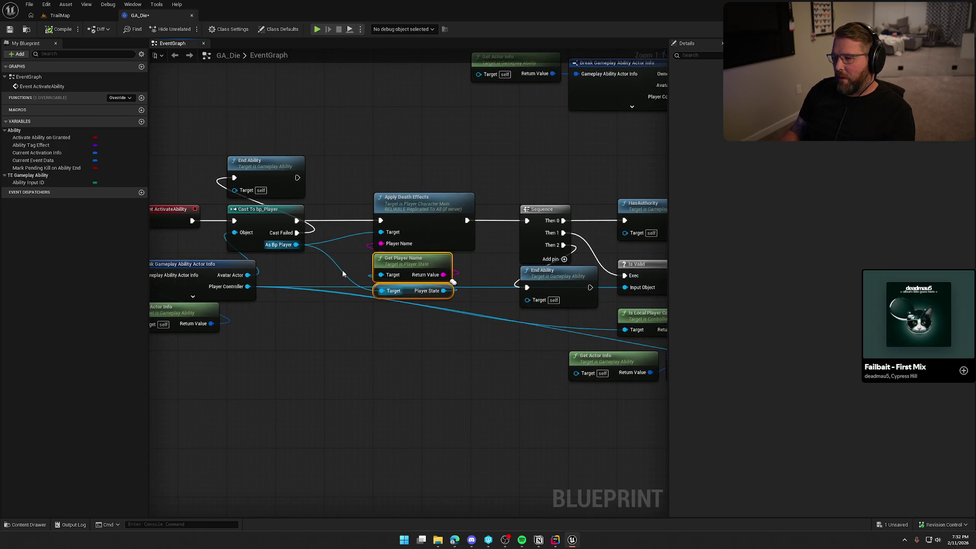
{"action": "mouse_move", "coordinate": [383, 361]}
{"action": "left_mouse_down"}
{"action": "mouse_move", "coordinate": [449, 357]}
{"action": "mouse_move", "coordinate": [395, 347]}
{"action": "left_mouse_up"}
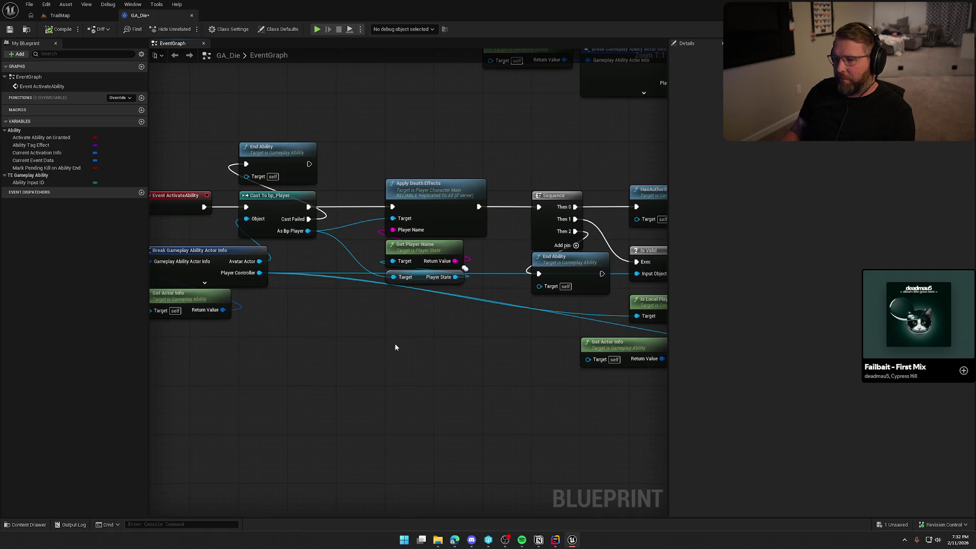
{"action": "mouse_move", "coordinate": [467, 309]}
{"action": "left_mouse_down"}
{"action": "mouse_move", "coordinate": [356, 255]}
{"action": "mouse_move", "coordinate": [303, 322]}
{"action": "mouse_move", "coordinate": [316, 285]}
{"action": "mouse_move", "coordinate": [316, 308]}
{"action": "left_mouse_up"}
{"action": "left_click_drag", "start_coordinate": [316, 257], "coordinate": [284, 227]}
{"action": "left_click", "coordinate": [339, 309]}
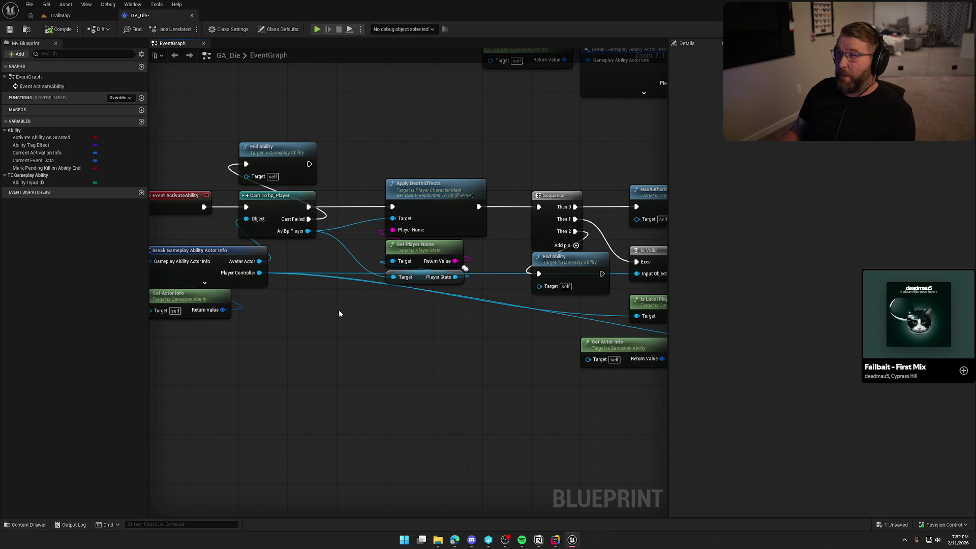
Step: Check the Cast To bp_Player and getter nodes, then open Apply Death Effects' C++ source
{"action": "left_click_drag", "start_coordinate": [302, 333], "coordinate": [338, 338]}
{"action": "left_click_drag", "start_coordinate": [354, 264], "coordinate": [331, 228]}
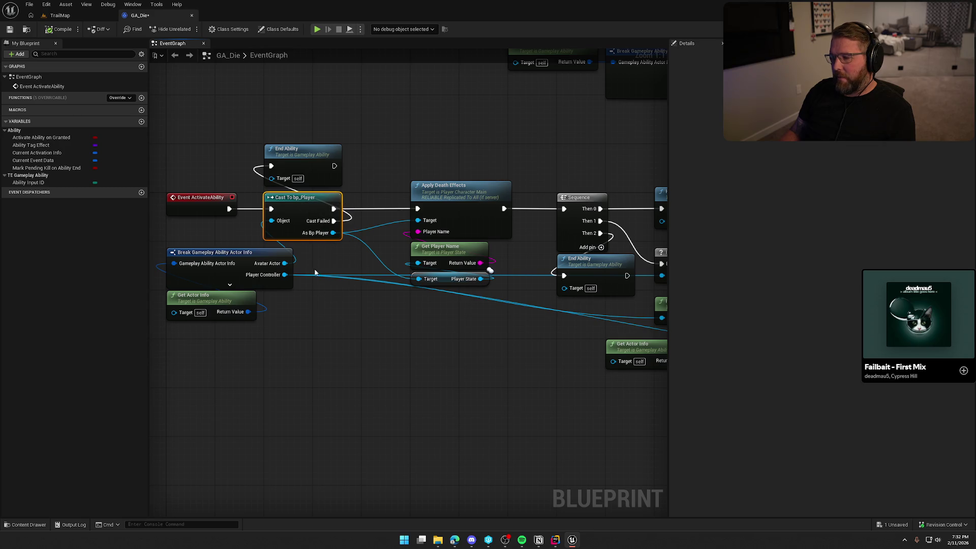
{"action": "left_click", "coordinate": [364, 301]}
{"action": "left_click_drag", "start_coordinate": [371, 147], "coordinate": [492, 307]}
{"action": "left_click", "coordinate": [480, 317]}
{"action": "left_click", "coordinate": [428, 232]}
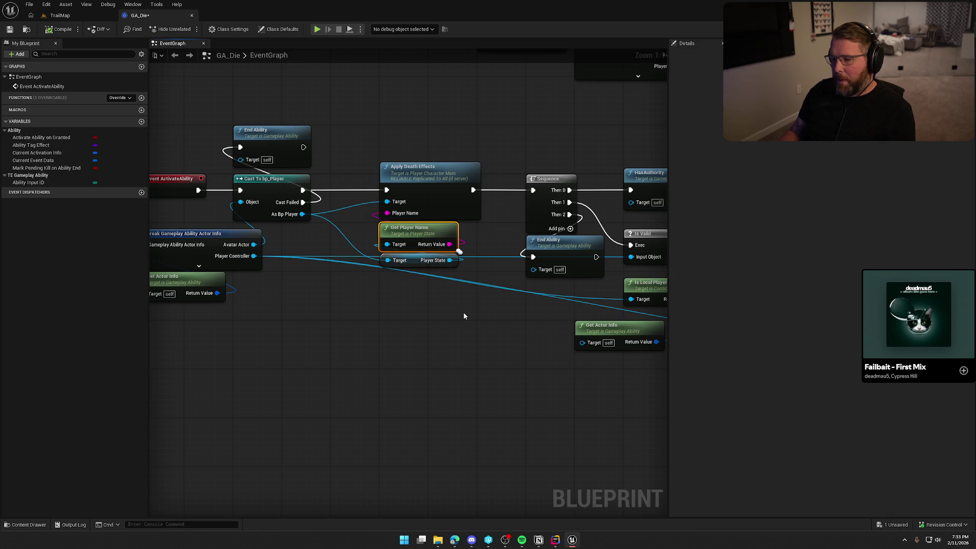
{"action": "left_click_drag", "start_coordinate": [464, 314], "coordinate": [375, 249]}
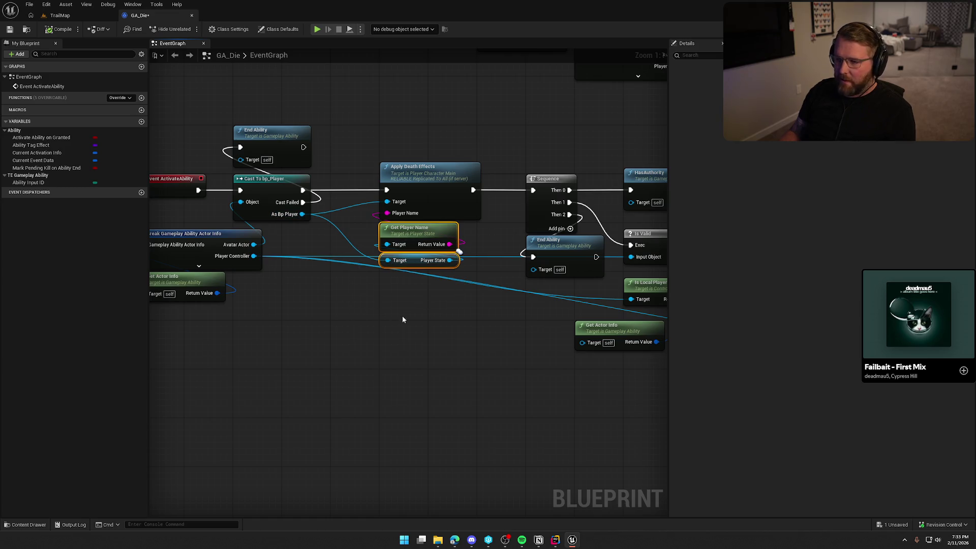
{"action": "double_click", "coordinate": [432, 199]}
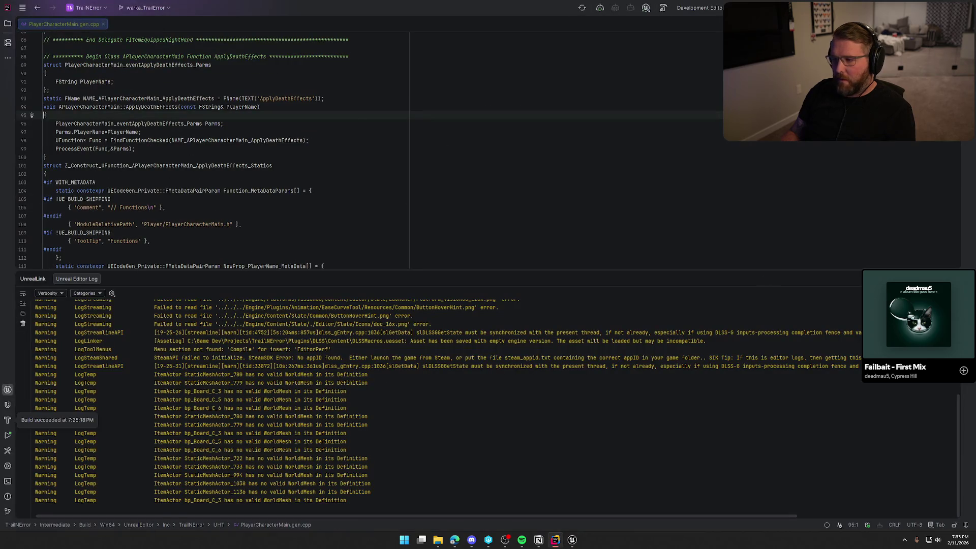
Step: Close PlayerCharacterMain.gen.cpp and open PlayerCharacterMain.cpp from the project tree
{"action": "middle_click", "coordinate": [65, 24]}
{"action": "left_click", "coordinate": [8, 24]}
{"action": "double_click", "coordinate": [102, 204]}
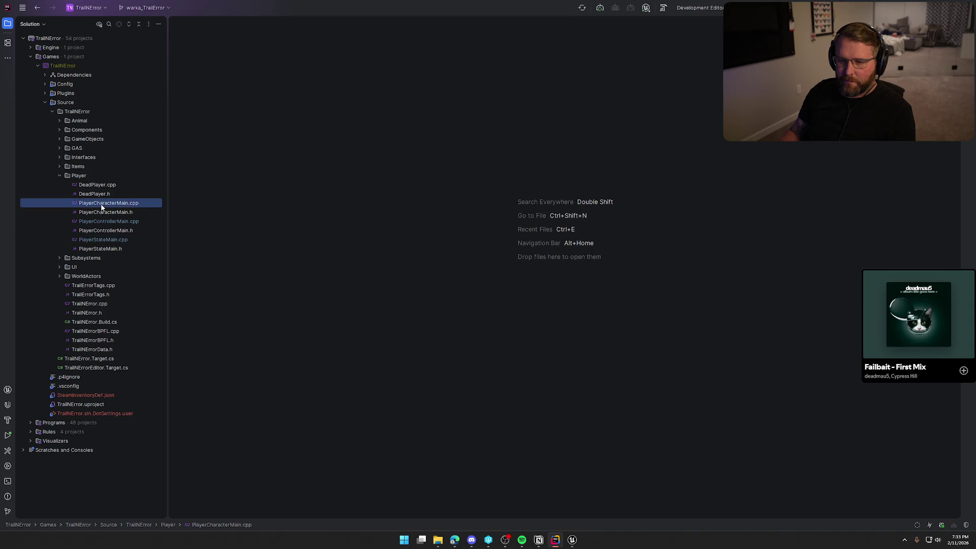
{"action": "key", "text": "alt+Tab"}
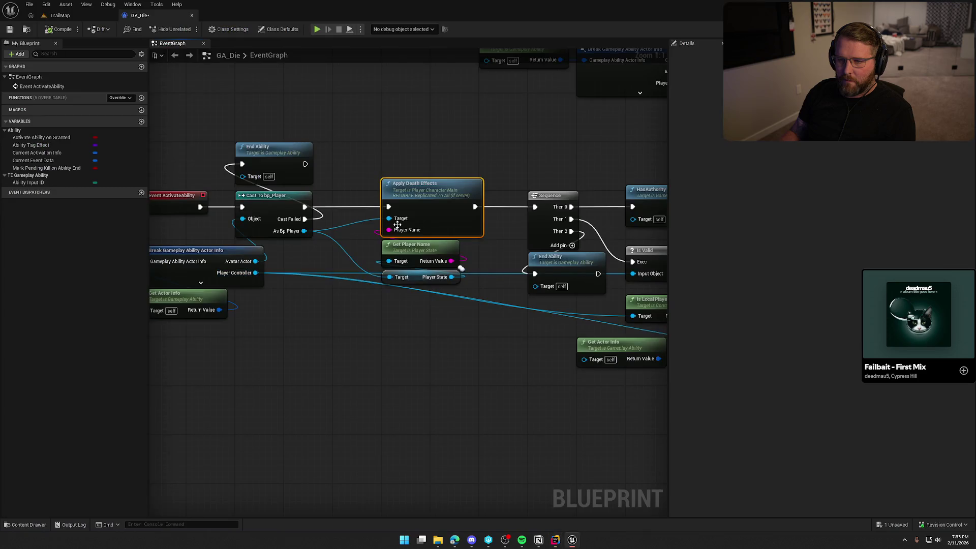
{"action": "key", "text": "alt+Tab"}
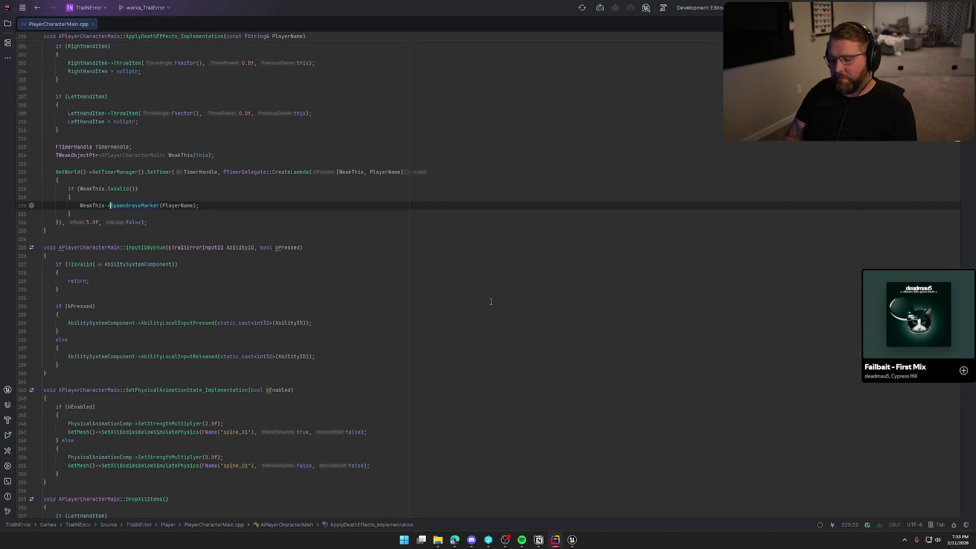
Step: Search the .cpp for ApplyDeathEffects and check how its PlayerName parameter is used
{"action": "key", "text": "ctrl+f"}
{"action": "type", "text": "apply death"}
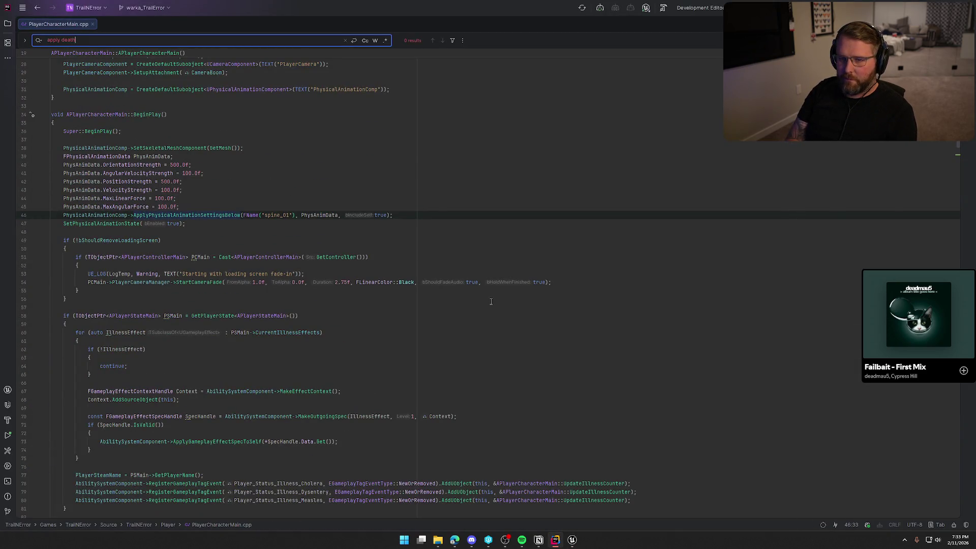
{"action": "key", "text": "BackSpace"}
{"action": "key", "text": "BackSpace"}
{"action": "key", "text": "BackSpace"}
{"action": "key", "text": "BackSpace"}
{"action": "key", "text": "BackSpace"}
{"action": "key", "text": "BackSpace"}
{"action": "type", "text": "death"}
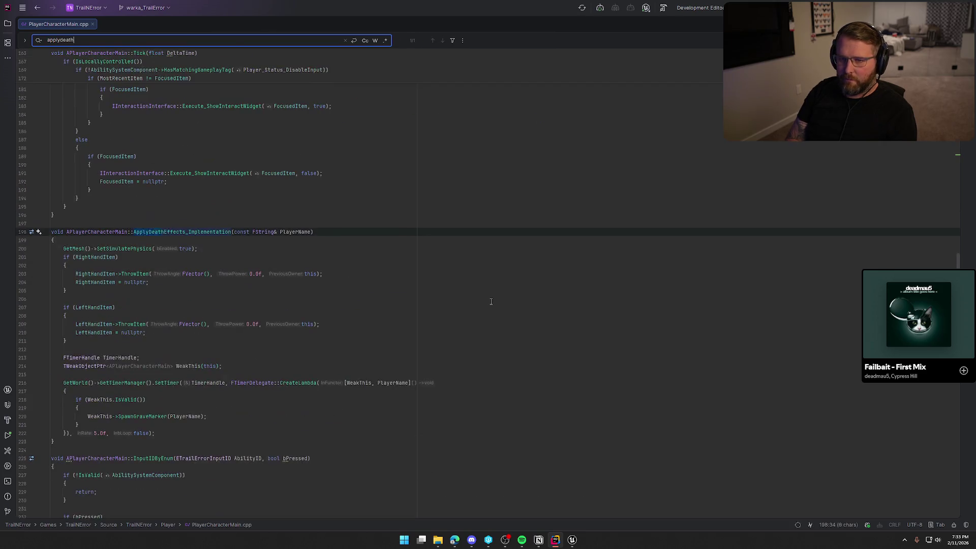
{"action": "type", "text": "eff"}
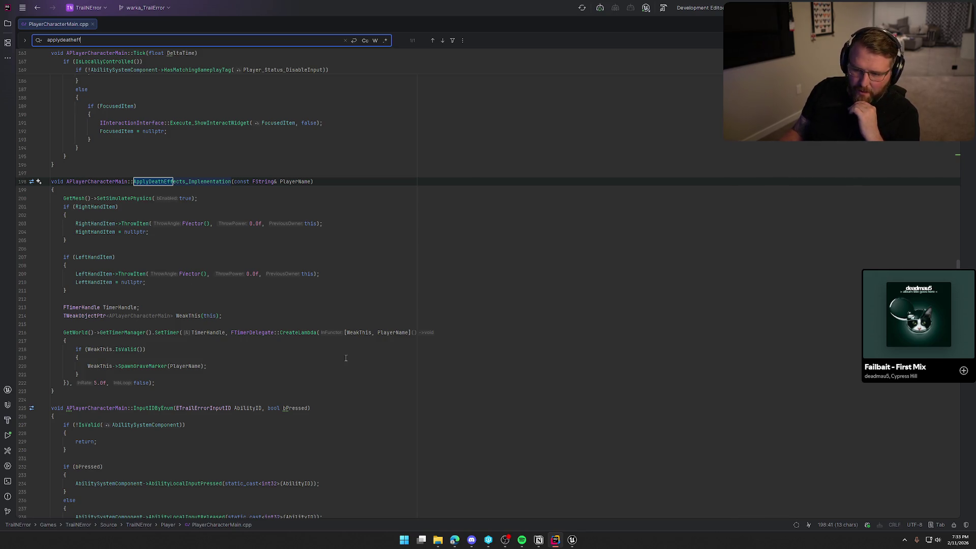
{"action": "scroll", "coordinate": [338, 362], "scroll_direction": "down", "scroll_amount": 1}
{"action": "scroll", "coordinate": [213, 346], "scroll_direction": "down", "scroll_amount": 1}
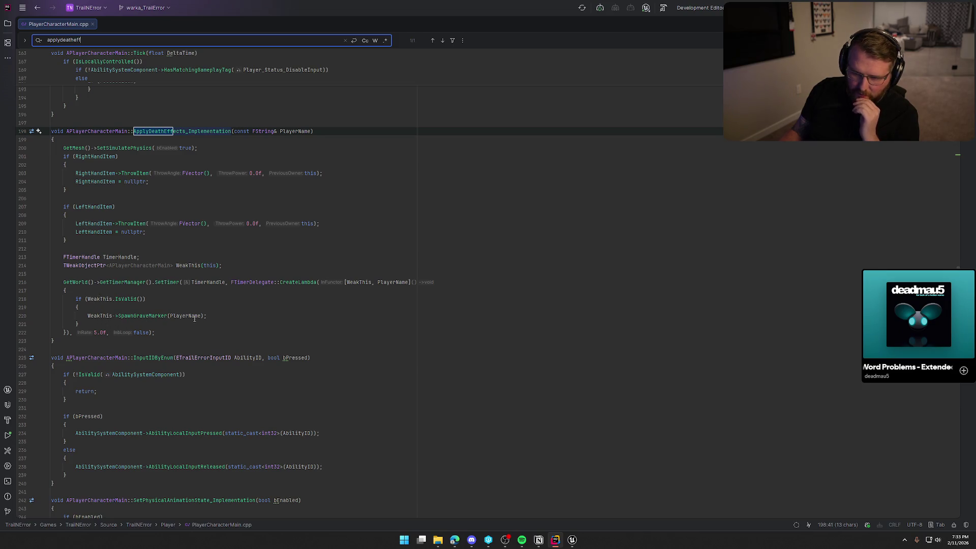
{"action": "double_click", "coordinate": [298, 130]}
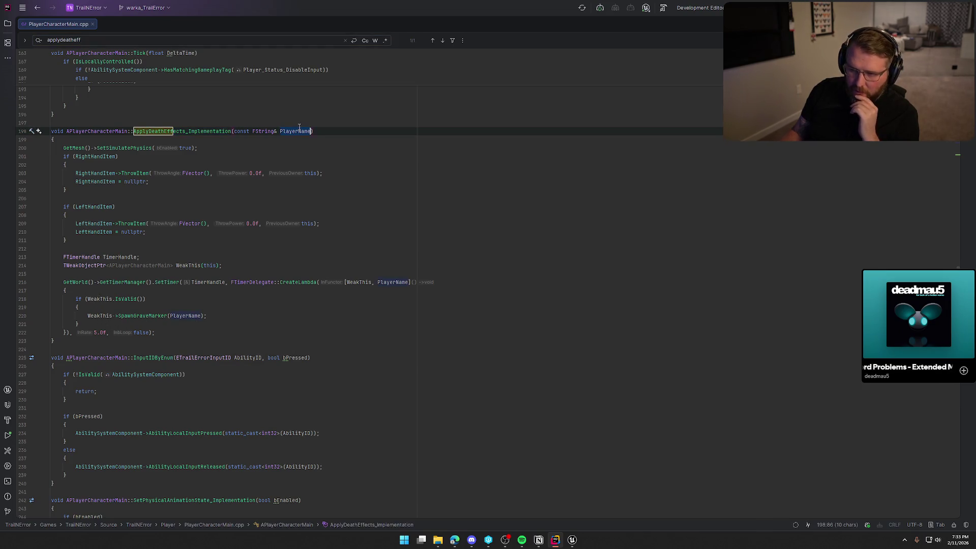
{"action": "key", "text": "Escape"}
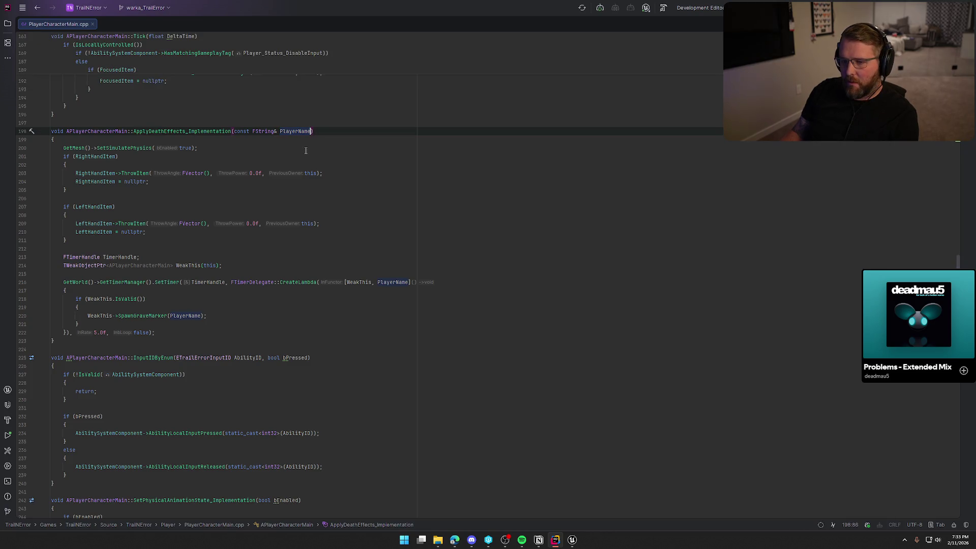
Step: Go to the SpawnGraveMarker declaration in the header, then return to the GA_Die graph
{"action": "left_click", "coordinate": [136, 315]}
{"action": "key", "text": "F12"}
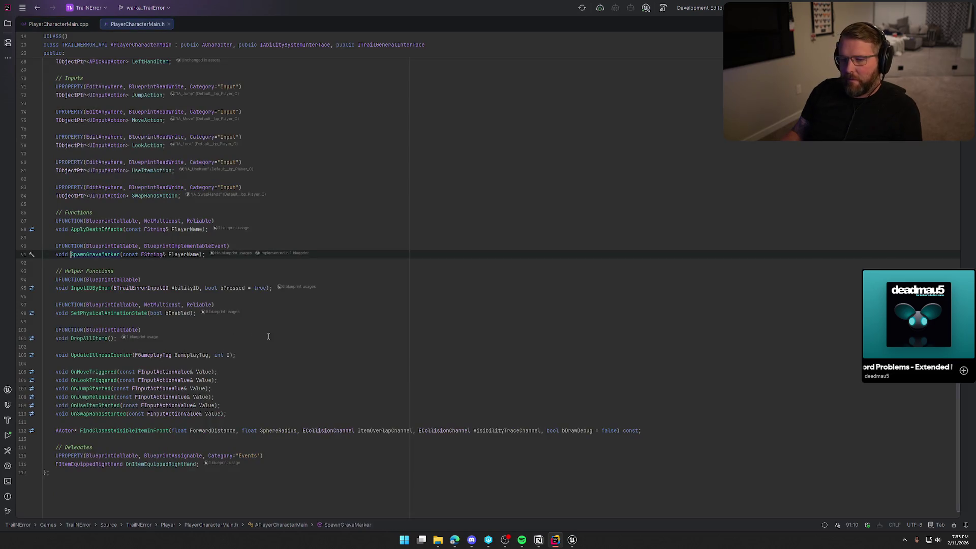
{"action": "key", "text": "alt+Tab"}
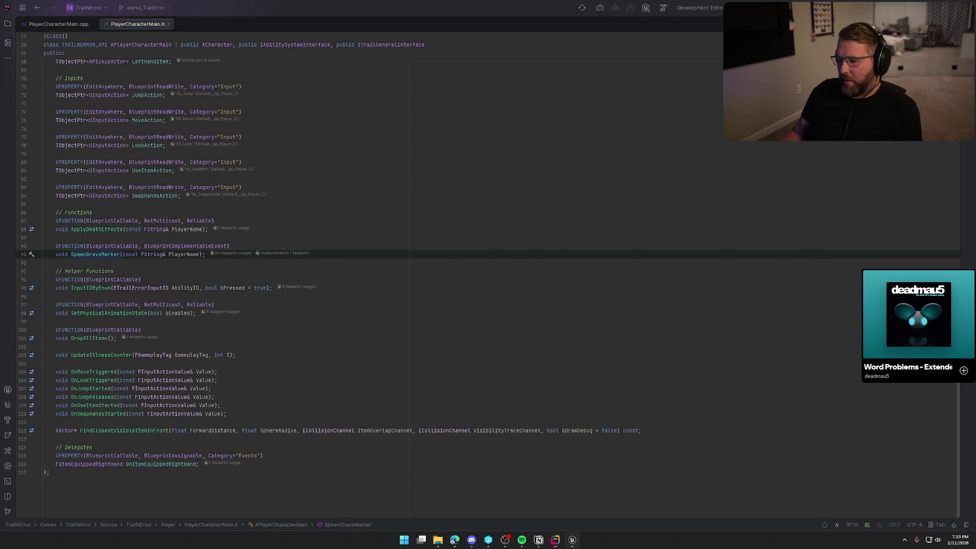
{"action": "left_click", "coordinate": [468, 385]}
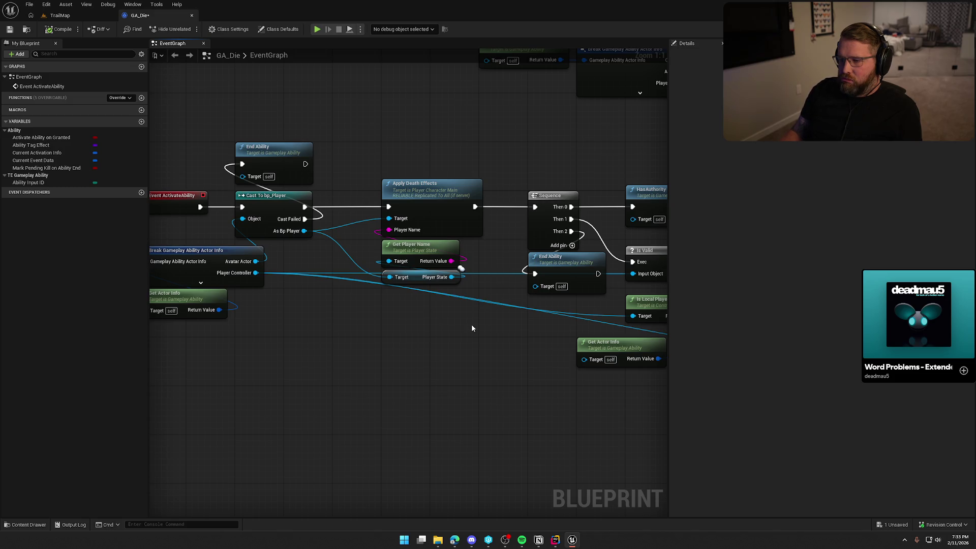
Step: Compile GA_Die, then check it out and save it
{"action": "mouse_move", "coordinate": [304, 231]}
{"action": "left_mouse_down"}
{"action": "mouse_move", "coordinate": [436, 295]}
{"action": "mouse_move", "coordinate": [412, 296]}
{"action": "mouse_move", "coordinate": [396, 141]}
{"action": "left_mouse_up"}
{"action": "left_click", "coordinate": [315, 237]}
{"action": "left_click", "coordinate": [396, 144]}
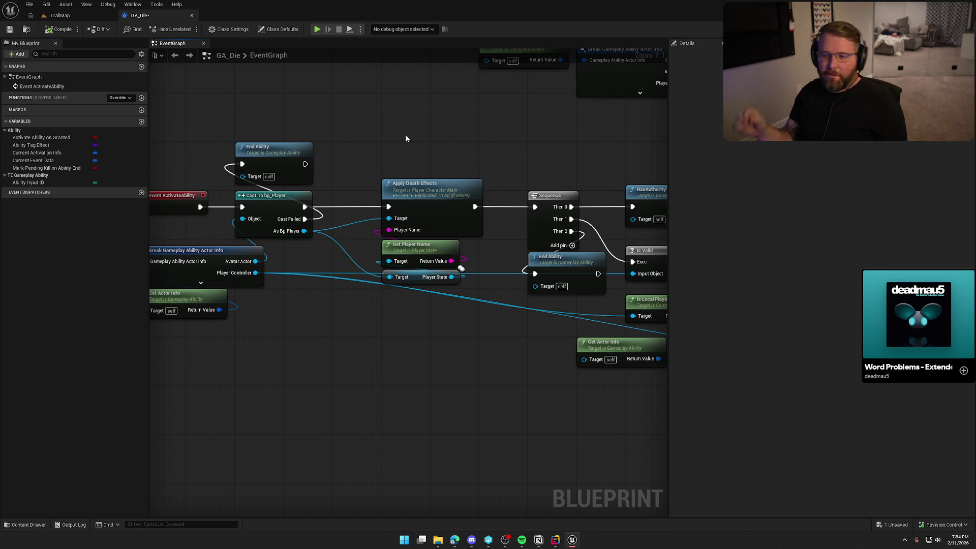
{"action": "key", "text": "ctrl+s"}
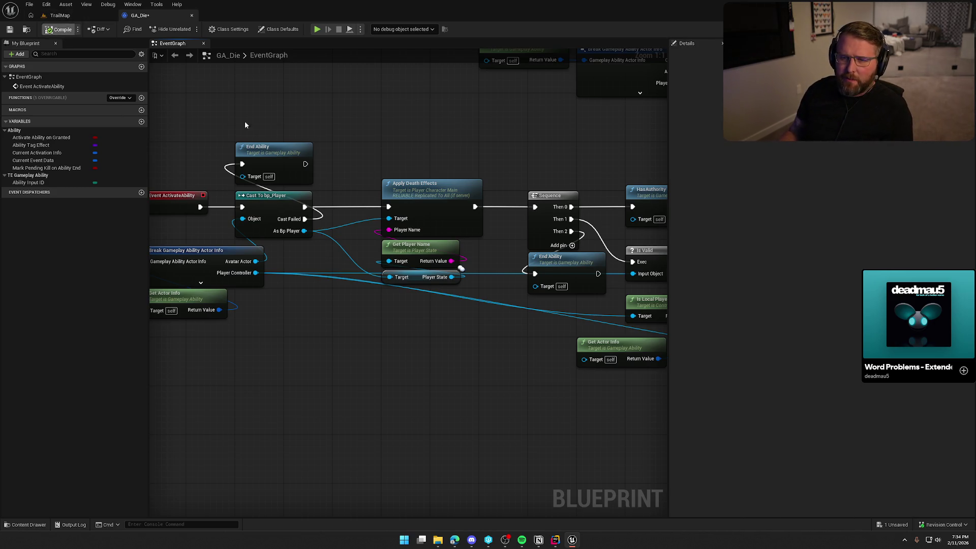
{"action": "left_click", "coordinate": [483, 356]}
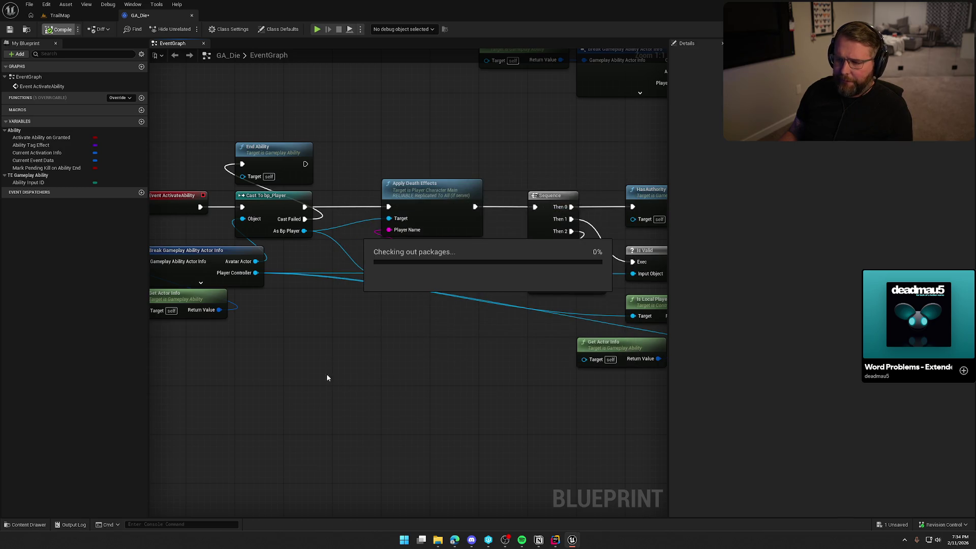
Step: Open bp_Player from Logic/Player and find Player Steam Name under the Init variables
{"action": "key", "text": "ctrl+space"}
{"action": "left_click", "coordinate": [32, 458]}
{"action": "left_click", "coordinate": [155, 391]}
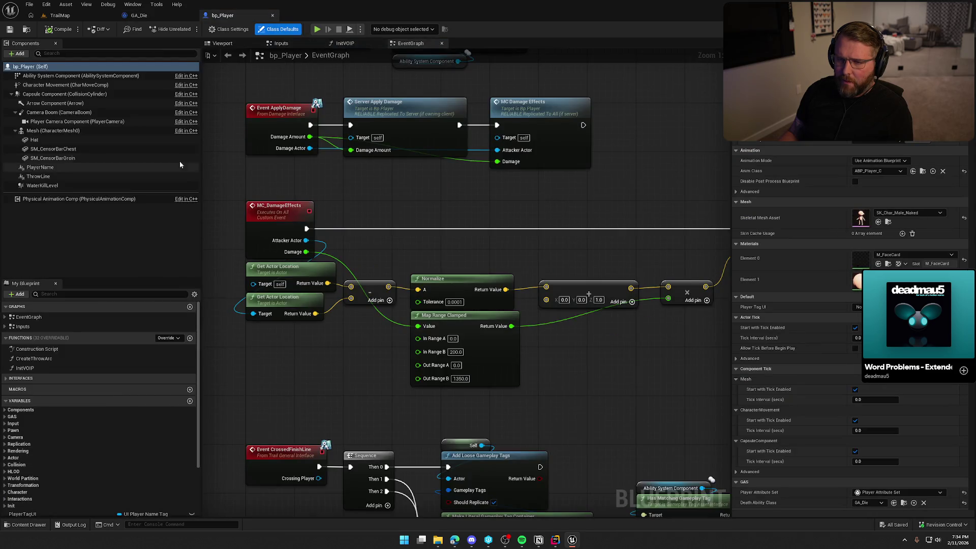
{"action": "scroll", "coordinate": [76, 430], "scroll_direction": "down", "scroll_amount": 1}
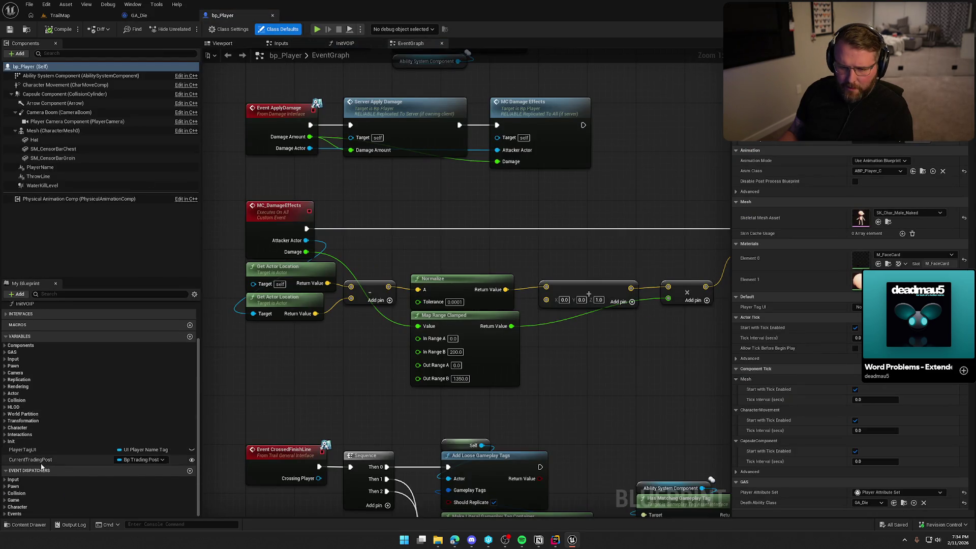
{"action": "left_click", "coordinate": [6, 441]}
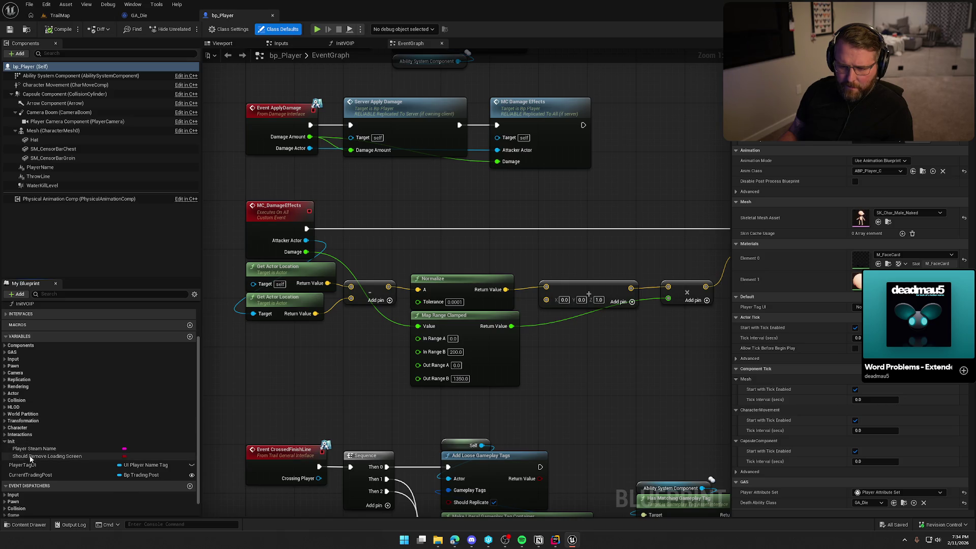
{"action": "left_click", "coordinate": [30, 449]}
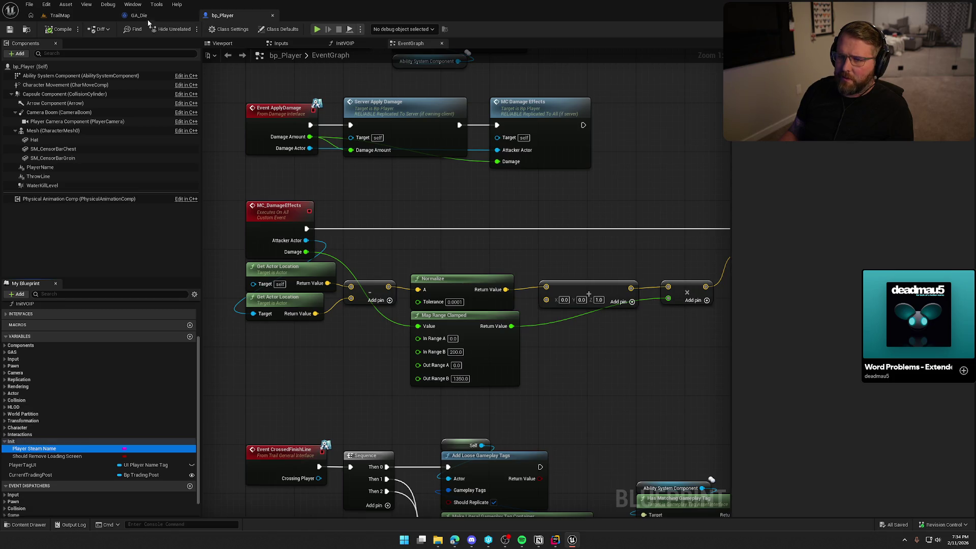
{"action": "left_click", "coordinate": [135, 17]}
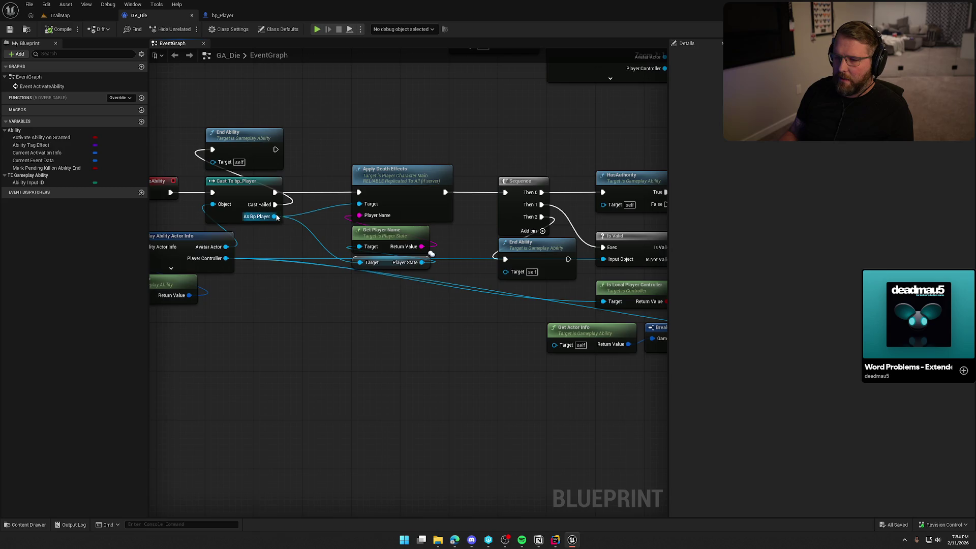
Step: Replace the Get Player Name getters with Player Steam Name wired into Apply Death Effects
{"action": "left_click_drag", "start_coordinate": [274, 217], "coordinate": [316, 276]}
{"action": "type", "text": "get steam"}
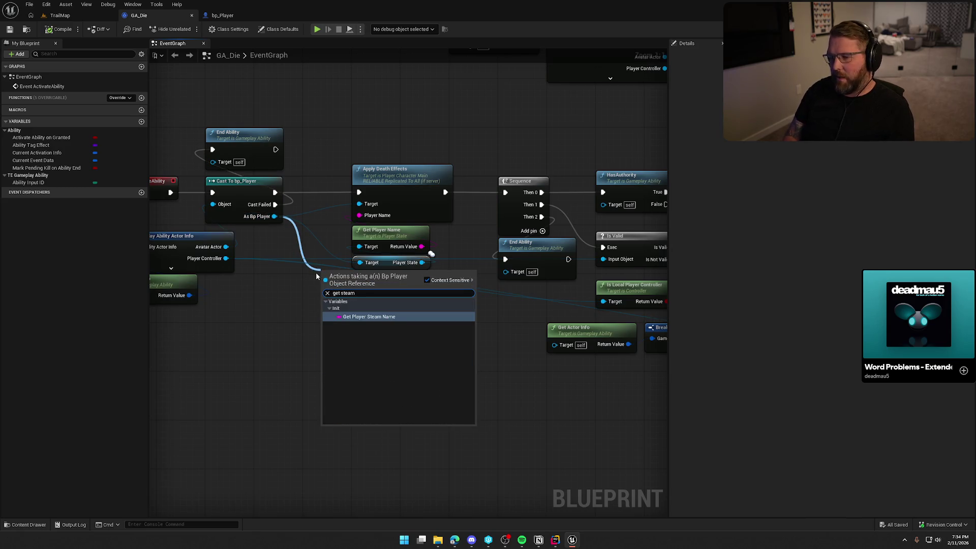
{"action": "left_click", "coordinate": [358, 316]}
{"action": "left_click_drag", "start_coordinate": [395, 292], "coordinate": [360, 215]}
{"action": "left_click_drag", "start_coordinate": [486, 268], "coordinate": [409, 237]}
{"action": "key", "text": "Delete"}
{"action": "left_click_drag", "start_coordinate": [347, 295], "coordinate": [390, 233]}
Step: Compile and save the GA_Die ability blueprint
{"action": "left_click", "coordinate": [401, 328]}
{"action": "left_click", "coordinate": [60, 29]}
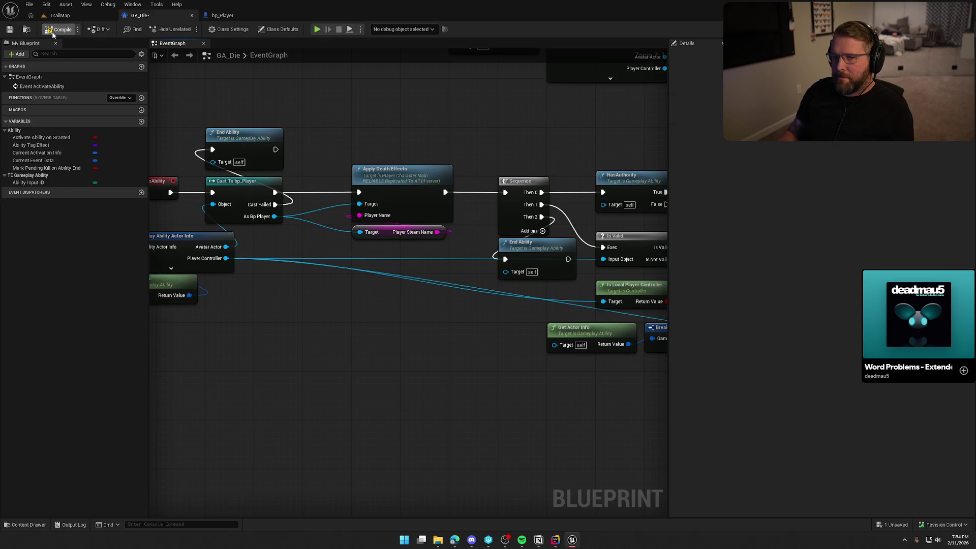
{"action": "left_click", "coordinate": [397, 232]}
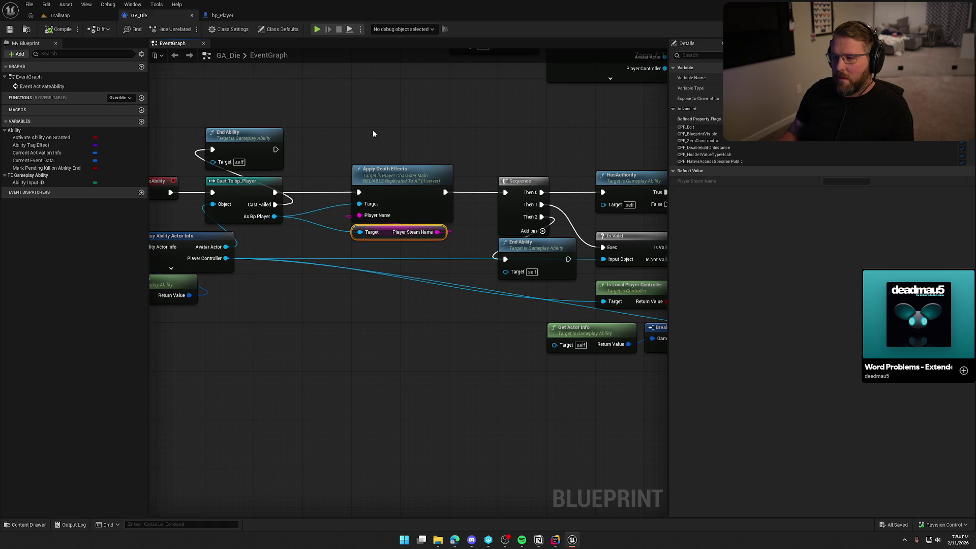
Step: Check the options of bp_Player's Player Steam Name variable without changing anything
{"action": "left_click", "coordinate": [222, 16]}
{"action": "right_click", "coordinate": [48, 449]}
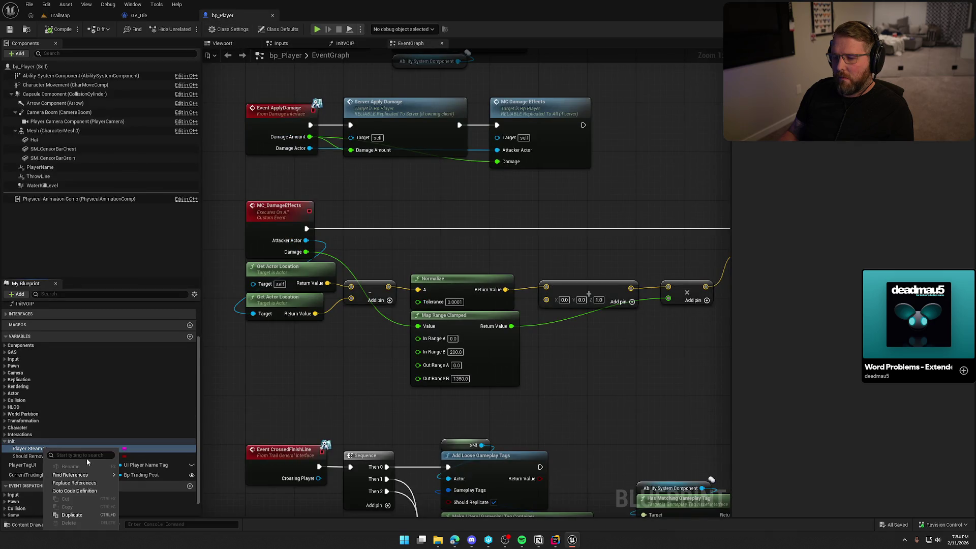
{"action": "left_click", "coordinate": [157, 501]}
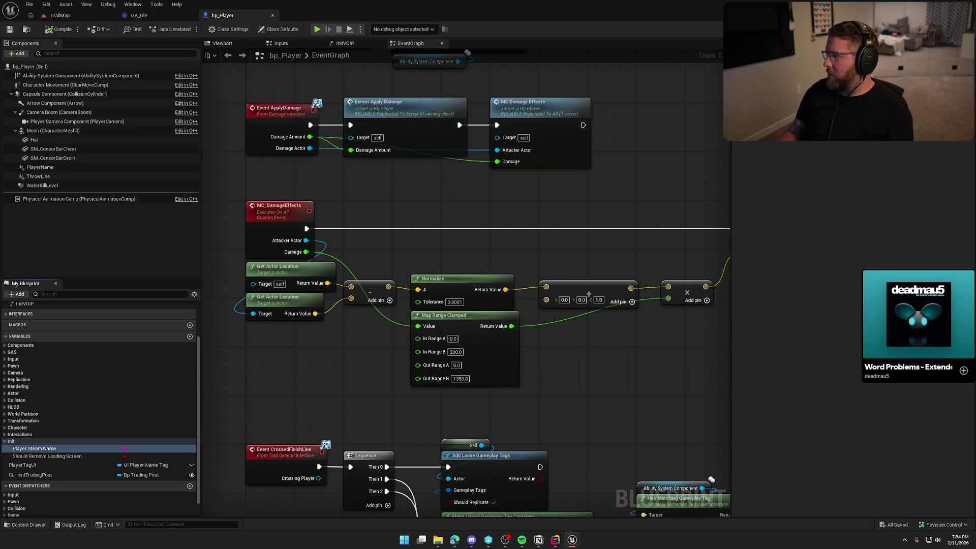
{"action": "left_click", "coordinate": [555, 540]}
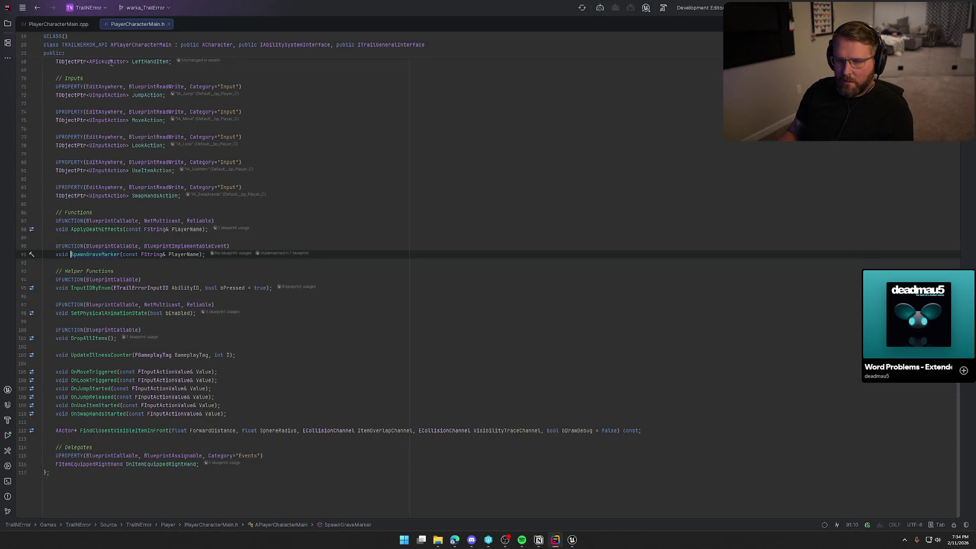
Step: Split PlayerCharacterMain.cpp beside the header and find the PlayerSteamName assignment on line 77
{"action": "left_click", "coordinate": [72, 24]}
{"action": "mouse_move", "coordinate": [58, 24]}
{"action": "left_mouse_down"}
{"action": "mouse_move", "coordinate": [730, 200]}
{"action": "mouse_move", "coordinate": [686, 235]}
{"action": "left_mouse_up"}
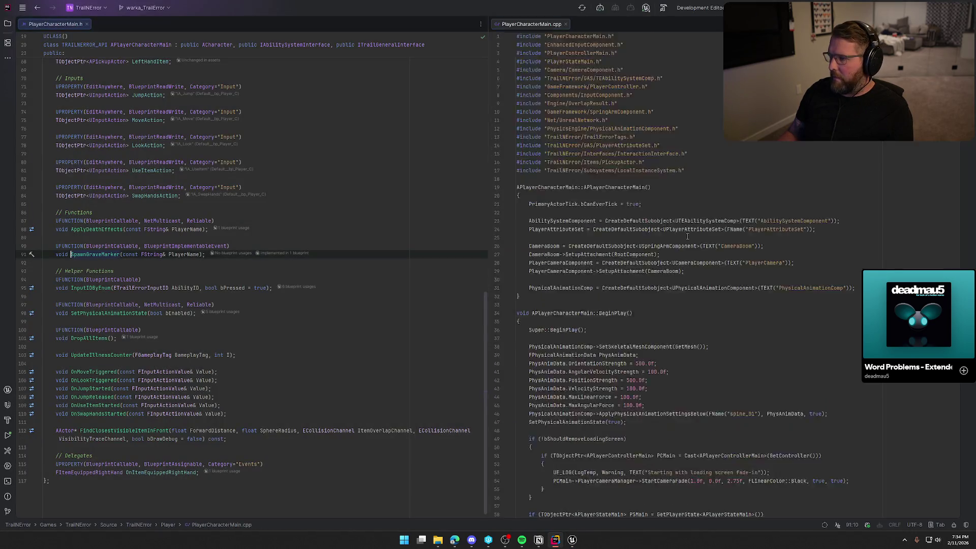
{"action": "key", "text": "ctrl+f"}
{"action": "type", "text": "steamname"}
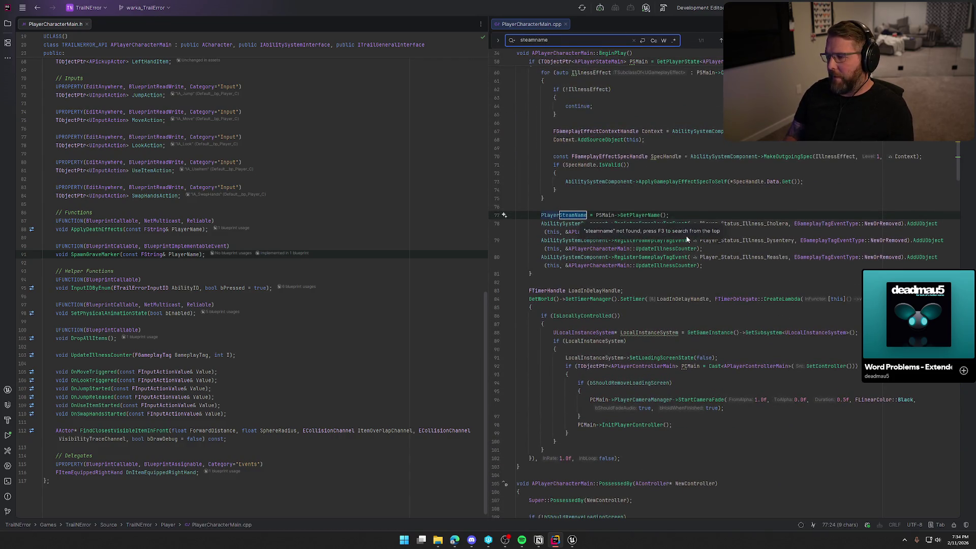
{"action": "scroll", "coordinate": [612, 289], "scroll_direction": "up", "scroll_amount": 4}
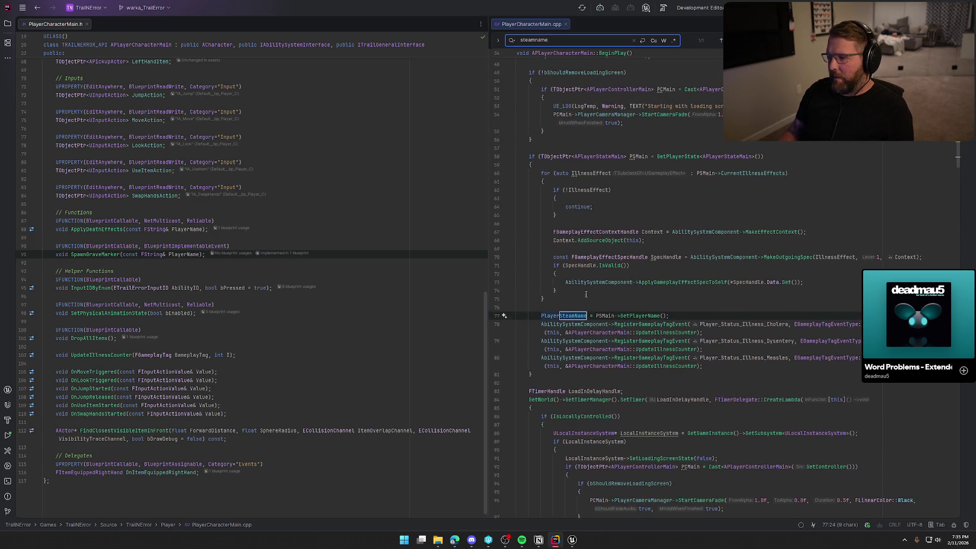
{"action": "left_click", "coordinate": [685, 317]}
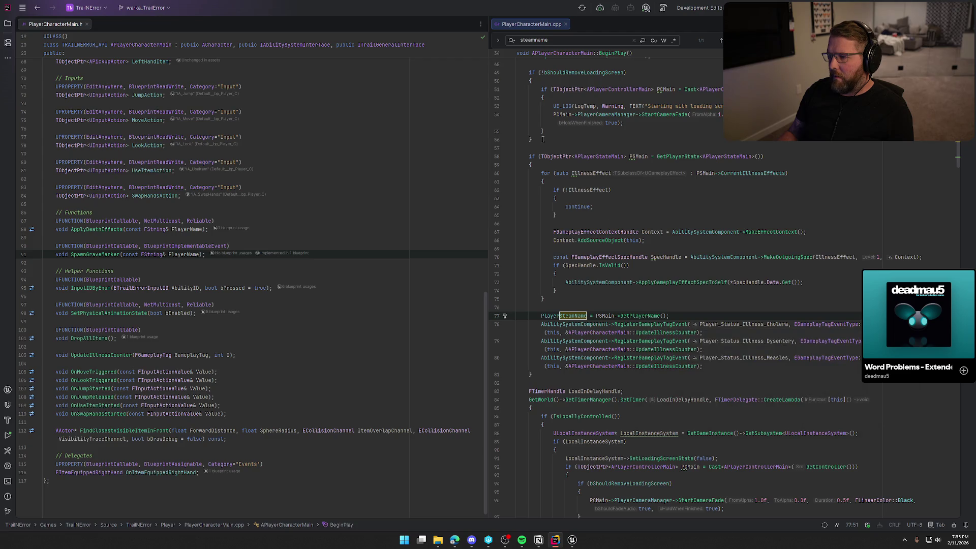
Step: Review the BeginPlay lines 58–77 leading up to the PlayerSteamName assignment
{"action": "left_click", "coordinate": [530, 164]}
{"action": "left_click", "coordinate": [764, 155]}
{"action": "left_click", "coordinate": [531, 156], "text": "shift"}
{"action": "left_click", "coordinate": [659, 190]}
{"action": "left_click", "coordinate": [714, 240]}
{"action": "left_click", "coordinate": [702, 318]}
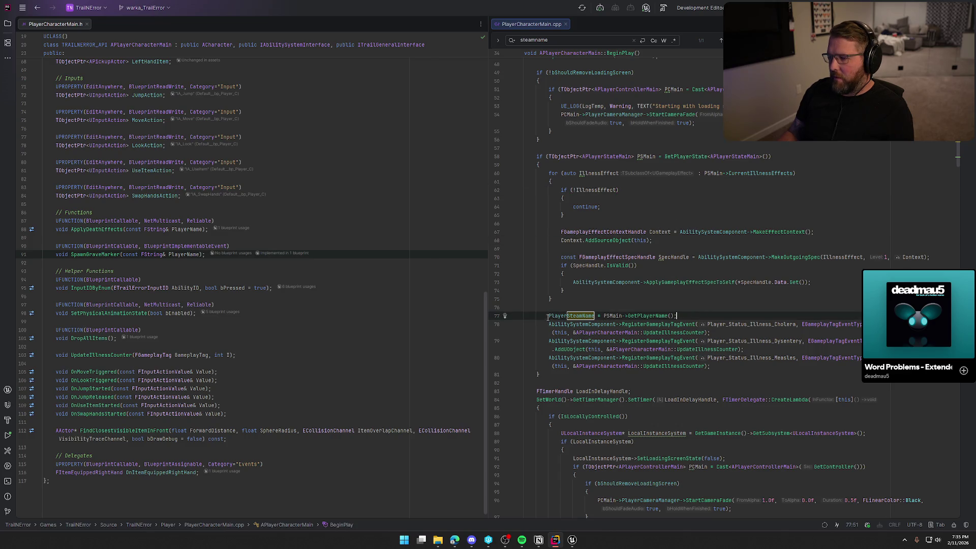
Step: Compare the GA_Die Player Steam Name wiring against the BeginPlay code
{"action": "key", "text": "alt+Tab"}
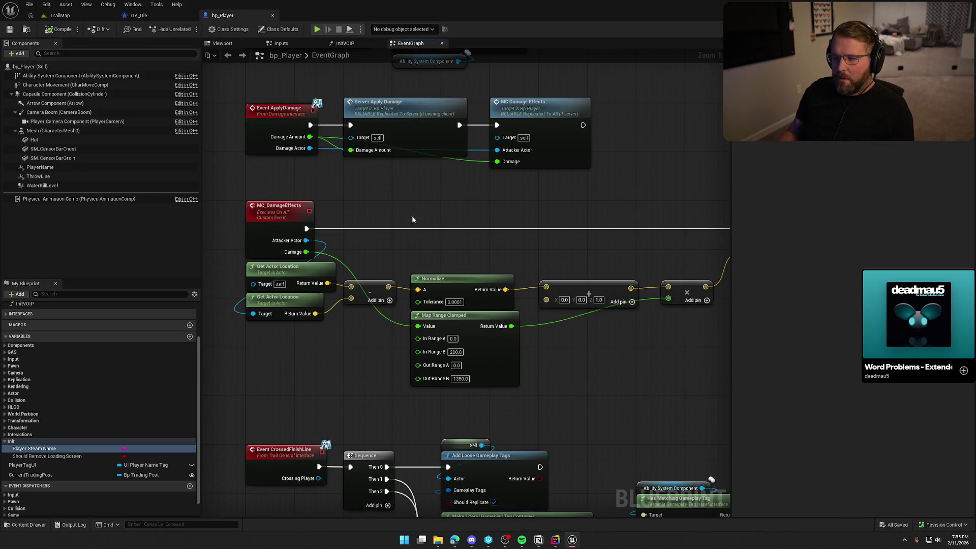
{"action": "left_click", "coordinate": [139, 15]}
{"action": "left_click_drag", "start_coordinate": [401, 287], "coordinate": [326, 135]}
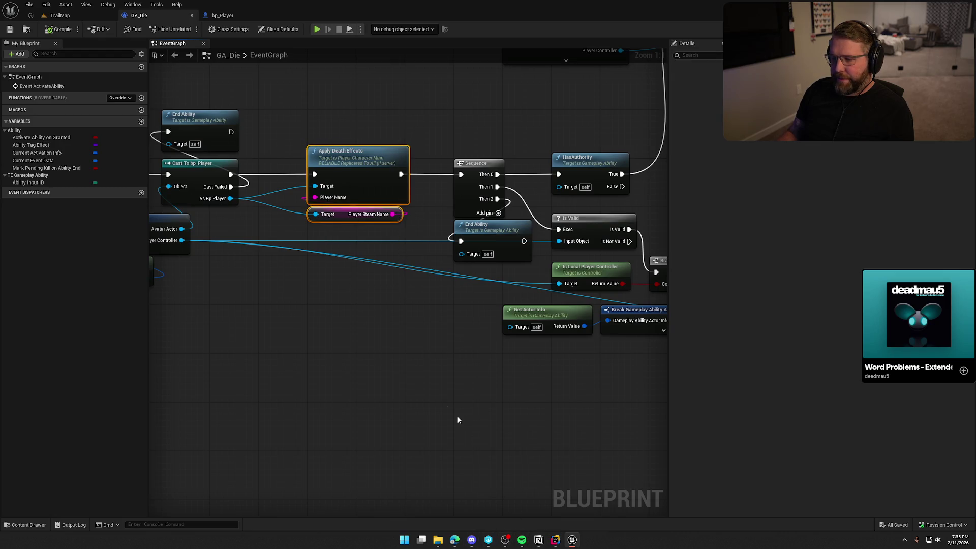
{"action": "left_click", "coordinate": [555, 540]}
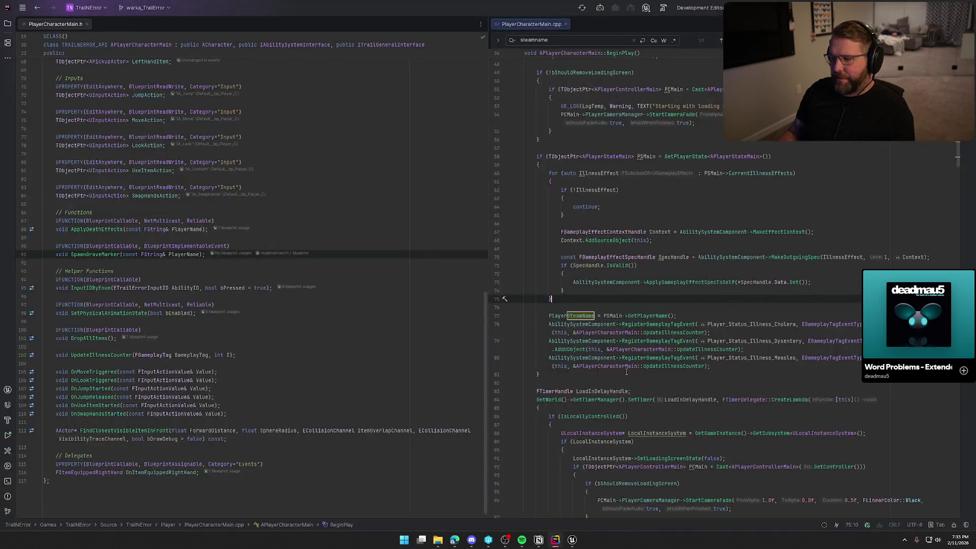
{"action": "scroll", "coordinate": [670, 361], "scroll_direction": "up", "scroll_amount": 4}
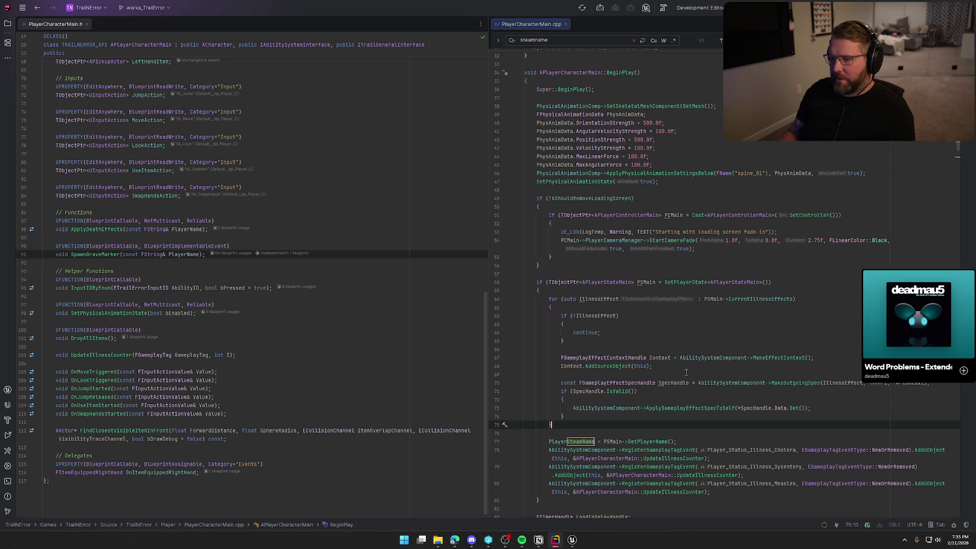
{"action": "scroll", "coordinate": [702, 376], "scroll_direction": "down", "scroll_amount": 2}
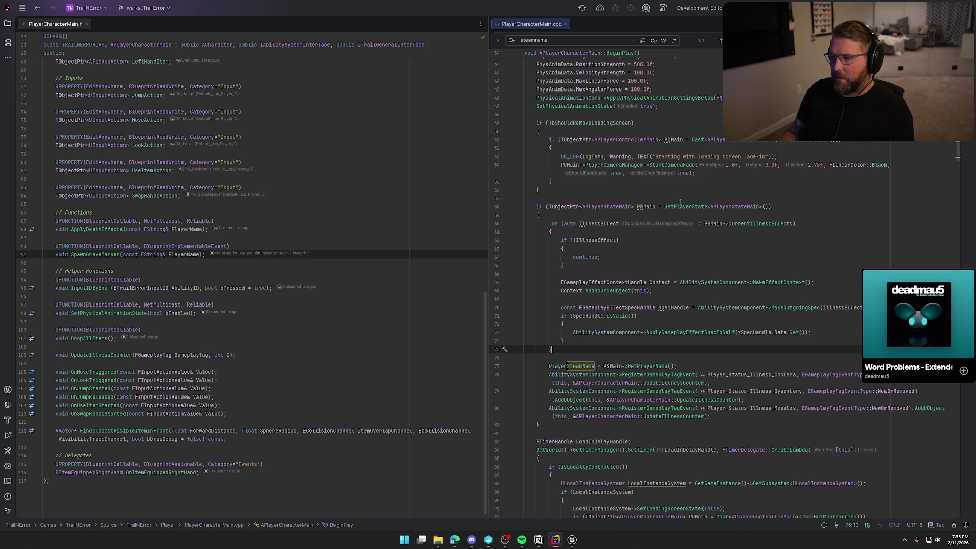
Step: Review GA_Die's SpawnActor Bp Clothing, Remove Active Effects and MC Toggle Player Clothes nodes
{"action": "mouse_move", "coordinate": [682, 208]}
{"action": "key", "text": "alt+Tab"}
{"action": "left_click", "coordinate": [446, 280]}
{"action": "left_click_drag", "start_coordinate": [445, 280], "coordinate": [339, 272]}
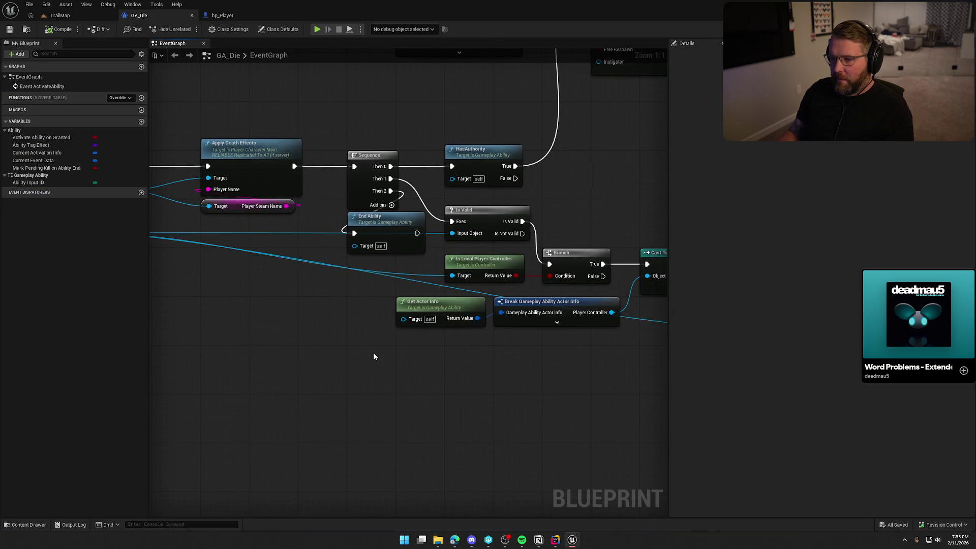
{"action": "mouse_move", "coordinate": [604, 184]}
{"action": "left_mouse_down"}
{"action": "mouse_move", "coordinate": [593, 298]}
{"action": "mouse_move", "coordinate": [407, 380]}
{"action": "mouse_move", "coordinate": [392, 381]}
{"action": "mouse_move", "coordinate": [384, 362]}
{"action": "mouse_move", "coordinate": [320, 365]}
{"action": "mouse_move", "coordinate": [365, 431]}
{"action": "mouse_move", "coordinate": [173, 387]}
{"action": "mouse_move", "coordinate": [0, 375]}
{"action": "mouse_move", "coordinate": [314, 370]}
{"action": "left_mouse_up"}
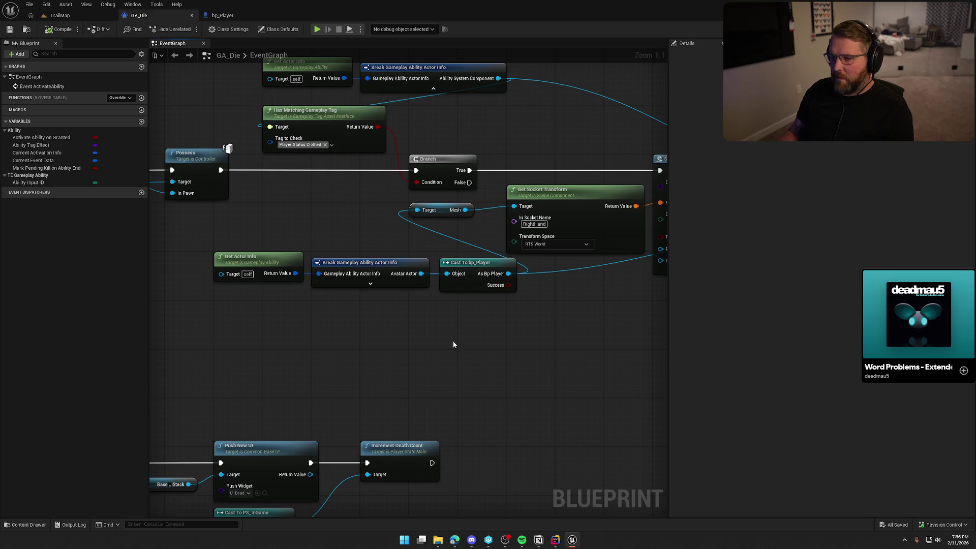
{"action": "left_click_drag", "start_coordinate": [222, 224], "coordinate": [497, 301]}
{"action": "left_click", "coordinate": [358, 301]}
{"action": "left_click_drag", "start_coordinate": [478, 394], "coordinate": [433, 382]}
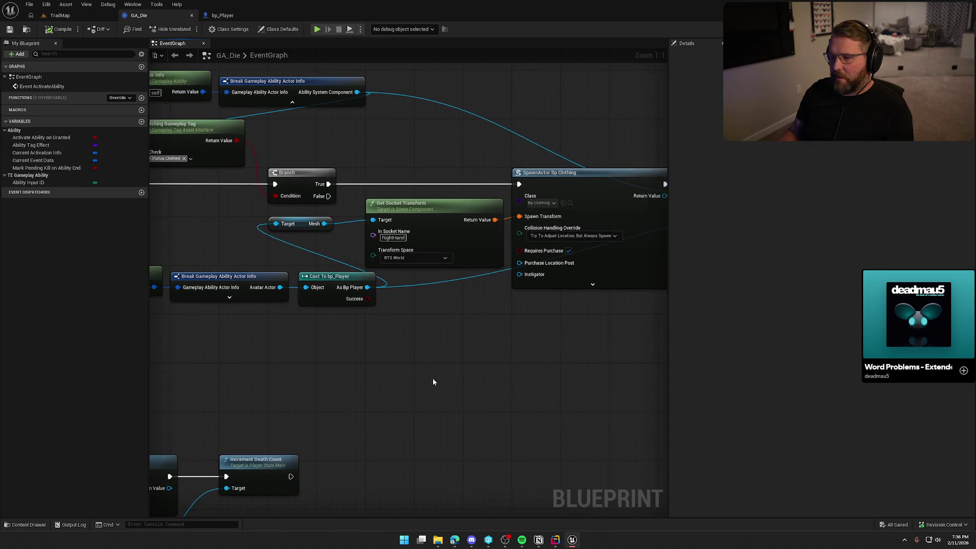
{"action": "left_click_drag", "start_coordinate": [557, 375], "coordinate": [430, 387]}
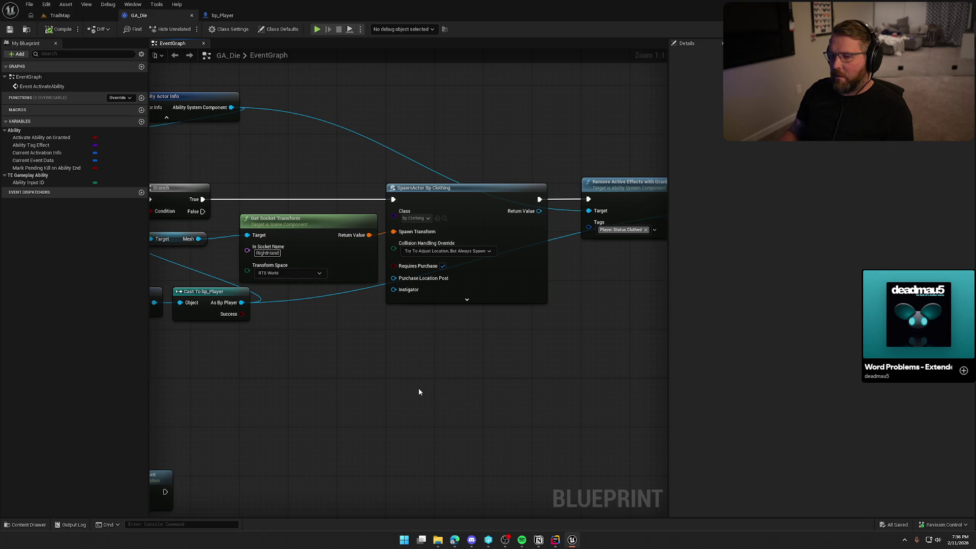
{"action": "mouse_move", "coordinate": [509, 387]}
{"action": "left_mouse_down"}
{"action": "mouse_move", "coordinate": [246, 390]}
{"action": "mouse_move", "coordinate": [345, 389]}
{"action": "mouse_move", "coordinate": [551, 338]}
{"action": "mouse_move", "coordinate": [501, 237]}
{"action": "mouse_move", "coordinate": [517, 181]}
{"action": "mouse_move", "coordinate": [479, 248]}
{"action": "left_mouse_up"}
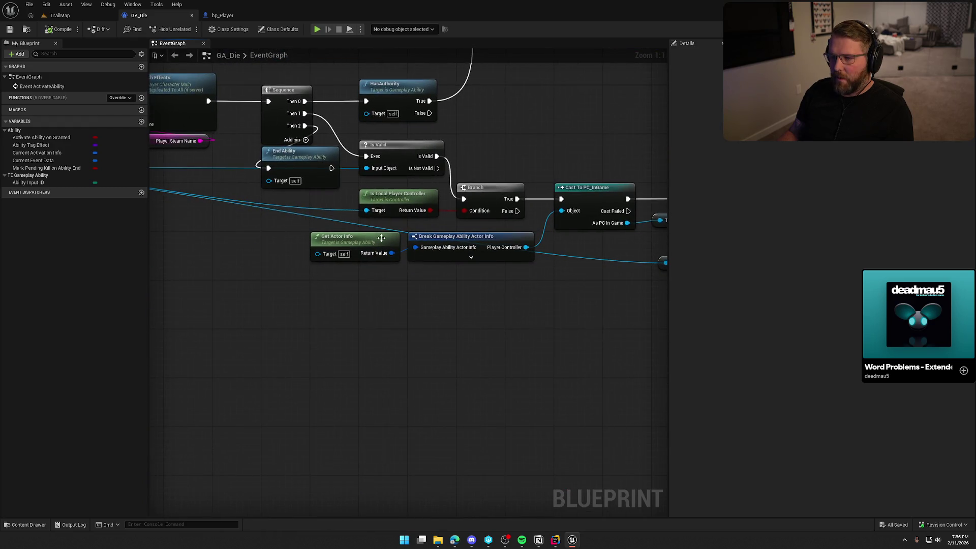
{"action": "mouse_move", "coordinate": [257, 297]}
{"action": "left_mouse_down"}
{"action": "mouse_move", "coordinate": [410, 342]}
{"action": "mouse_move", "coordinate": [562, 336]}
{"action": "mouse_move", "coordinate": [459, 243]}
{"action": "mouse_move", "coordinate": [233, 327]}
{"action": "left_mouse_up"}
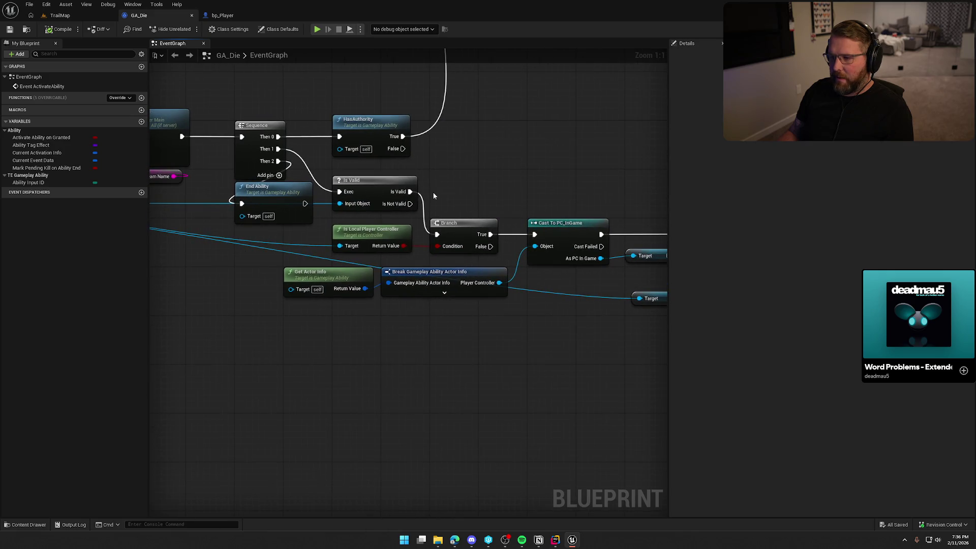
{"action": "left_click_drag", "start_coordinate": [478, 197], "coordinate": [498, 153]}
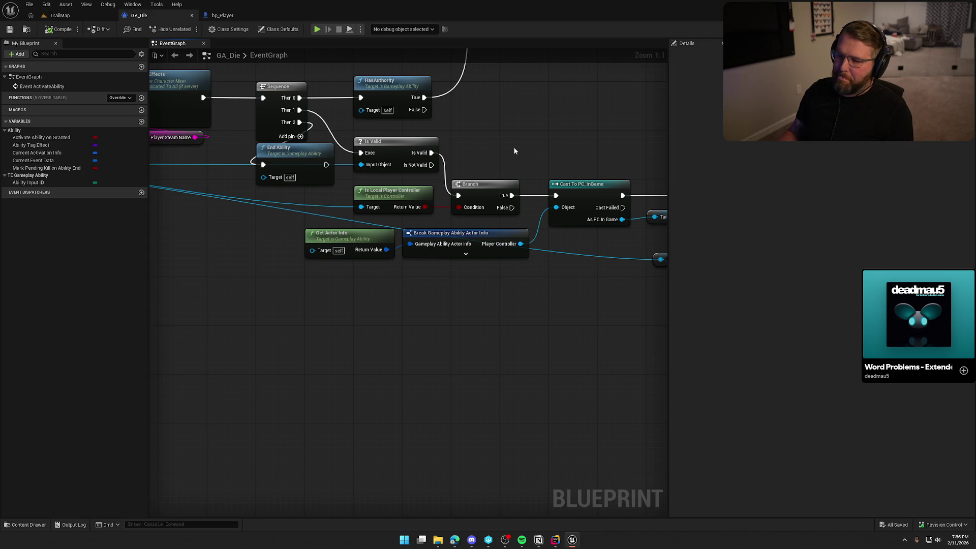
{"action": "left_click_drag", "start_coordinate": [514, 151], "coordinate": [784, 164]}
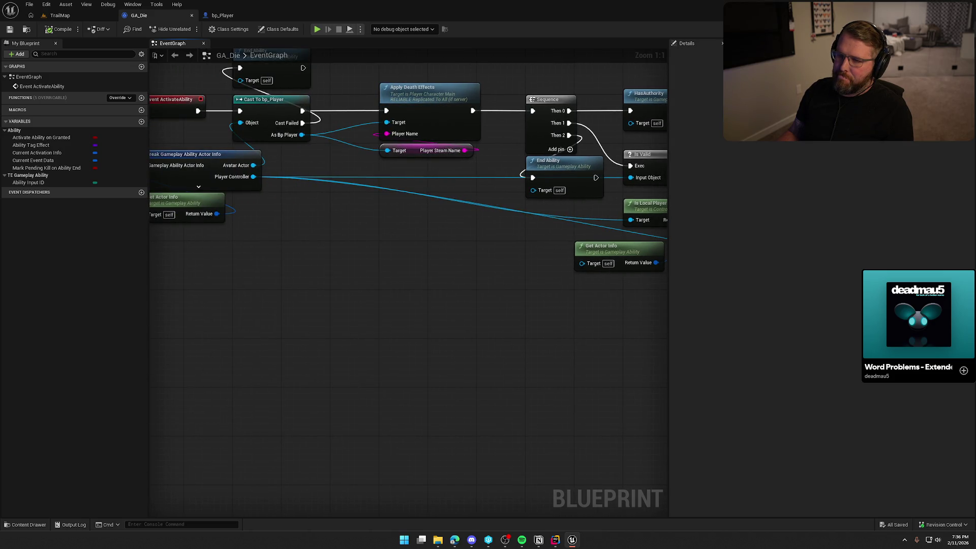
{"action": "left_click_drag", "start_coordinate": [242, 190], "coordinate": [355, 177]}
{"action": "left_click_drag", "start_coordinate": [378, 131], "coordinate": [293, 225]}
{"action": "left_click", "coordinate": [293, 226]}
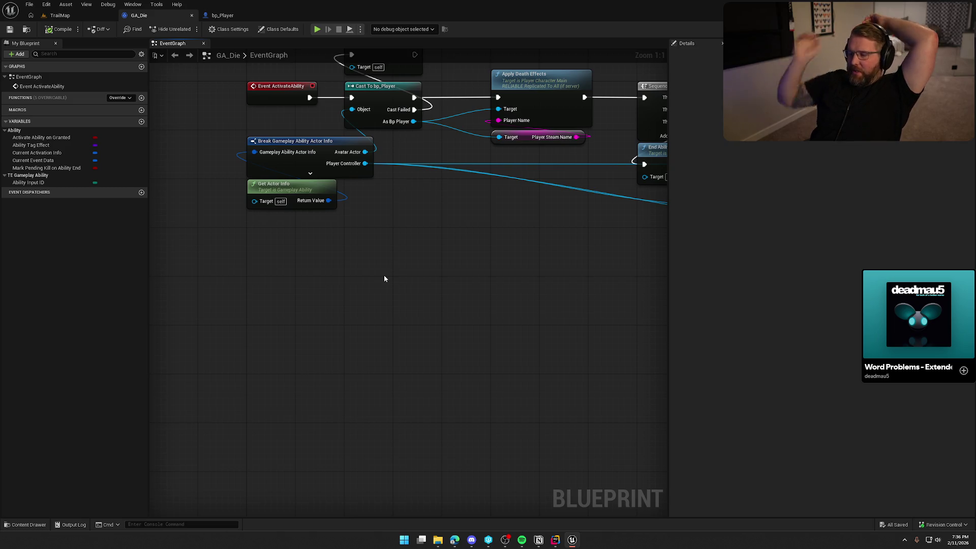
{"action": "mouse_move", "coordinate": [384, 186]}
{"action": "left_mouse_down"}
{"action": "mouse_move", "coordinate": [354, 268]}
{"action": "mouse_move", "coordinate": [325, 300]}
{"action": "mouse_move", "coordinate": [377, 362]}
{"action": "mouse_move", "coordinate": [599, 372]}
{"action": "mouse_move", "coordinate": [421, 372]}
{"action": "left_mouse_up"}
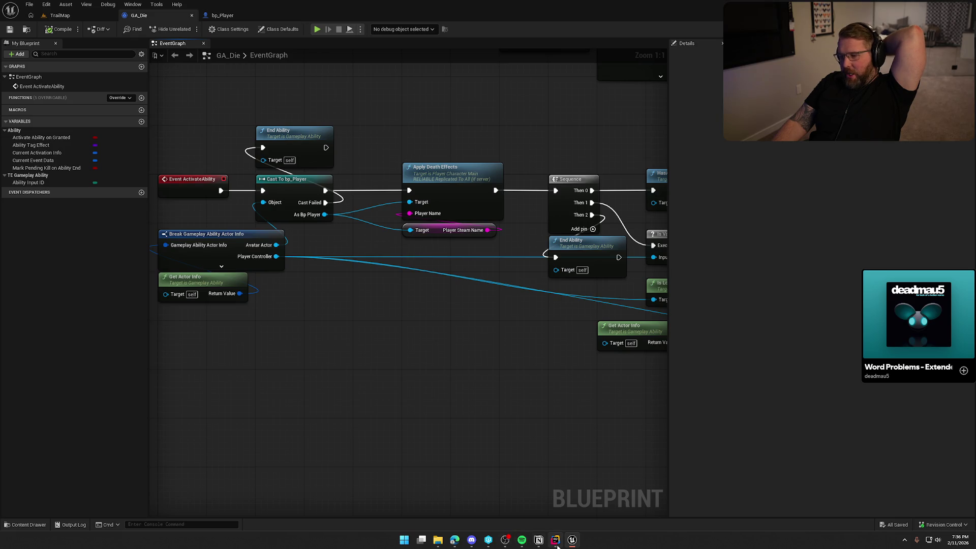
{"action": "mouse_move", "coordinate": [557, 545]}
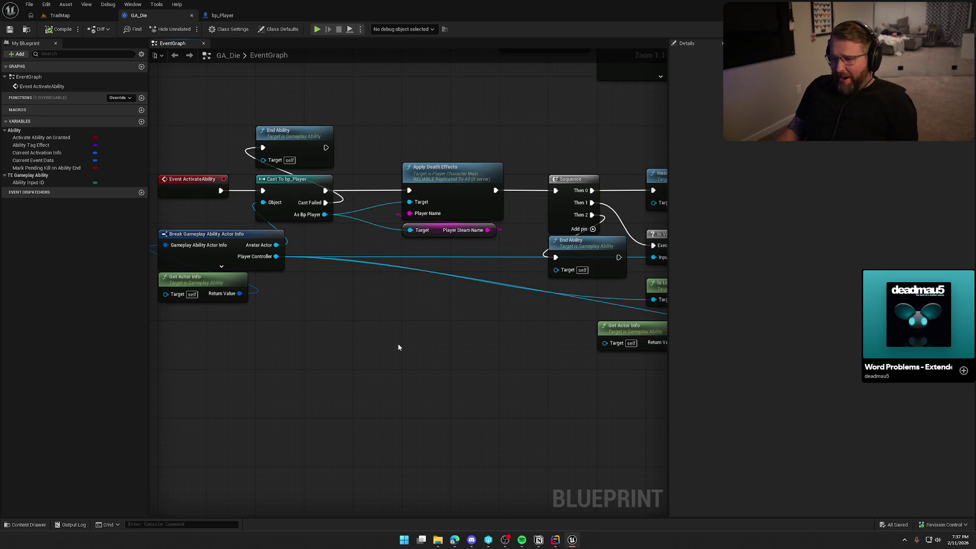
{"action": "left_click_drag", "start_coordinate": [379, 108], "coordinate": [475, 253]}
Step: Tidy the GA_Die graph, shifting the right-hand nodes and moving End Ability below Get Actor Info
{"action": "left_click_drag", "start_coordinate": [461, 189], "coordinate": [437, 189]}
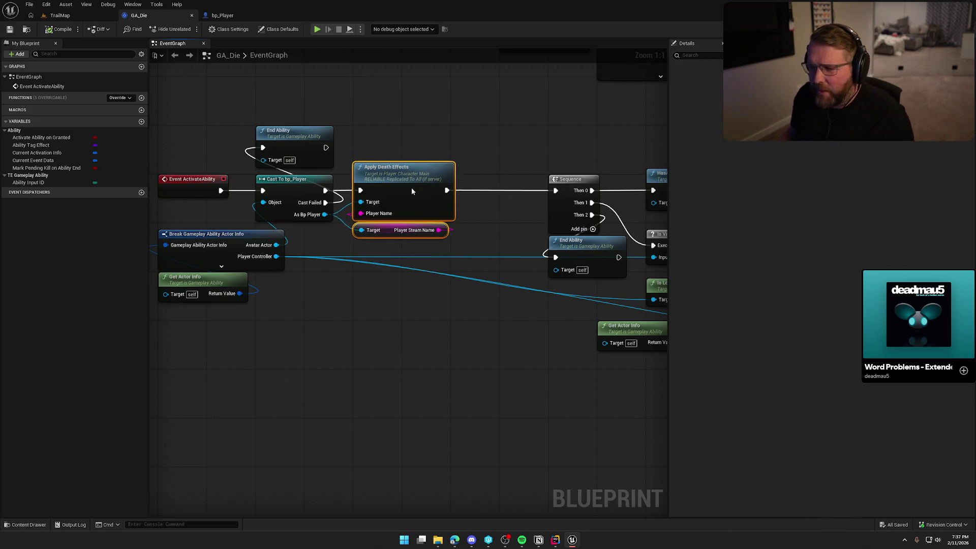
{"action": "scroll", "coordinate": [453, 270], "scroll_direction": "down", "scroll_amount": 7}
{"action": "mouse_move", "coordinate": [389, 159]}
{"action": "left_mouse_down"}
{"action": "mouse_move", "coordinate": [471, 275]}
{"action": "mouse_move", "coordinate": [541, 323]}
{"action": "left_mouse_up"}
{"action": "mouse_move", "coordinate": [389, 160]}
{"action": "left_mouse_down"}
{"action": "mouse_move", "coordinate": [634, 344]}
{"action": "mouse_move", "coordinate": [606, 337]}
{"action": "left_mouse_up"}
{"action": "scroll", "coordinate": [606, 338], "scroll_direction": "up", "scroll_amount": 7}
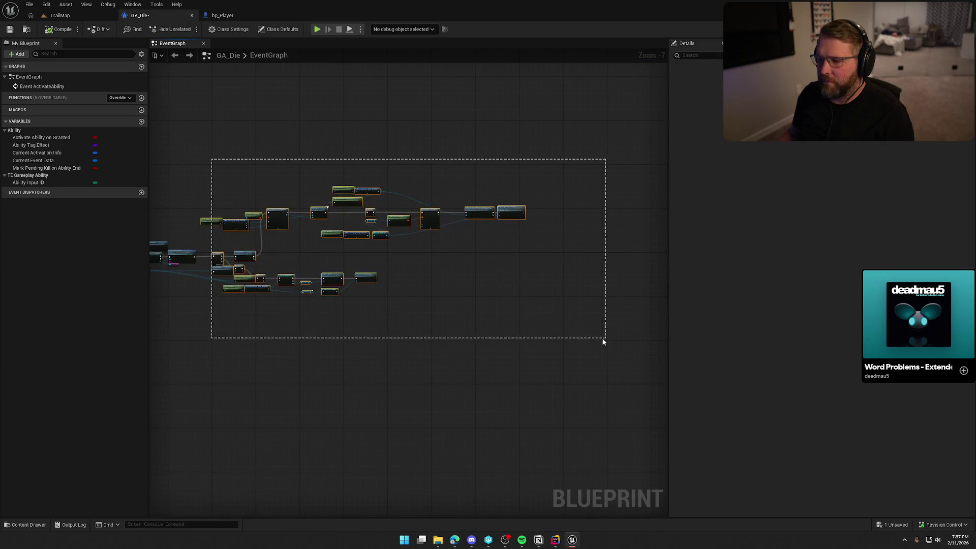
{"action": "left_click_drag", "start_coordinate": [410, 260], "coordinate": [399, 259]}
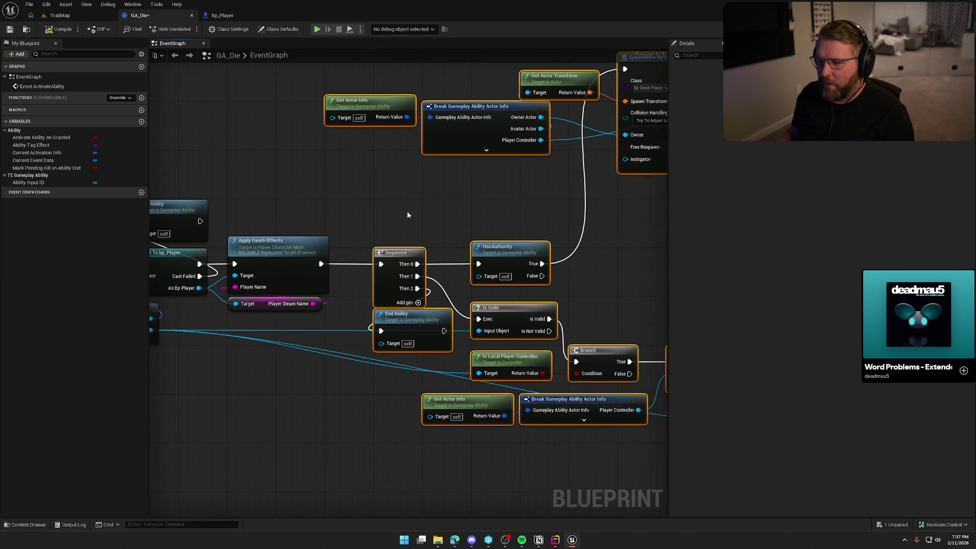
{"action": "left_click", "coordinate": [391, 307]}
{"action": "left_click_drag", "start_coordinate": [391, 305], "coordinate": [426, 315]}
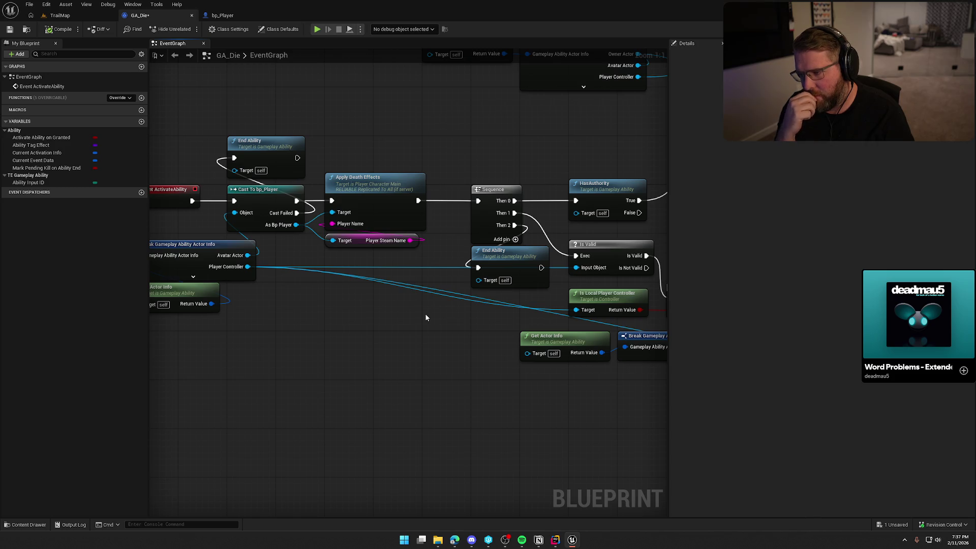
{"action": "left_click_drag", "start_coordinate": [405, 333], "coordinate": [302, 316]}
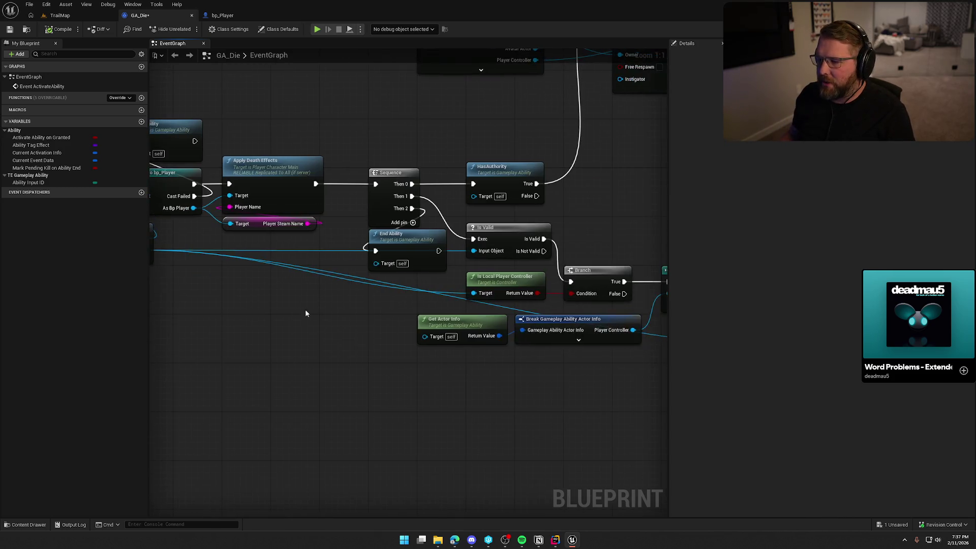
{"action": "mouse_move", "coordinate": [407, 239]}
{"action": "left_mouse_down"}
{"action": "mouse_move", "coordinate": [472, 404]}
{"action": "mouse_move", "coordinate": [503, 373]}
{"action": "mouse_move", "coordinate": [481, 409]}
{"action": "mouse_move", "coordinate": [419, 358]}
{"action": "mouse_move", "coordinate": [279, 320]}
{"action": "mouse_move", "coordinate": [354, 328]}
{"action": "left_mouse_up"}
{"action": "mouse_move", "coordinate": [472, 383]}
{"action": "left_mouse_down"}
{"action": "mouse_move", "coordinate": [270, 361]}
{"action": "mouse_move", "coordinate": [251, 389]}
{"action": "mouse_move", "coordinate": [314, 342]}
{"action": "left_mouse_up"}
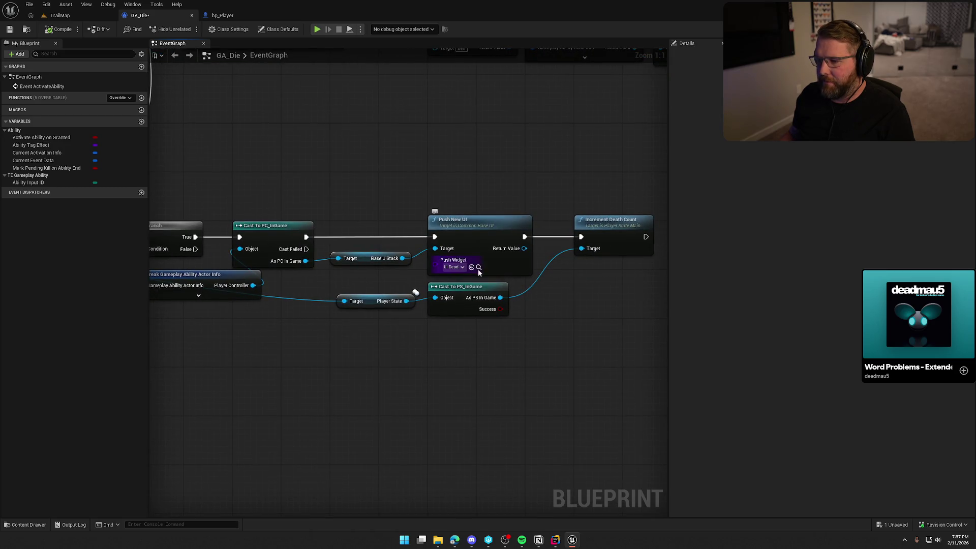
Step: Locate the UI_Dead widget asset and review the Sequence, HasAuthority and start-event nodes
{"action": "left_click", "coordinate": [479, 268]}
{"action": "left_click", "coordinate": [854, 310]}
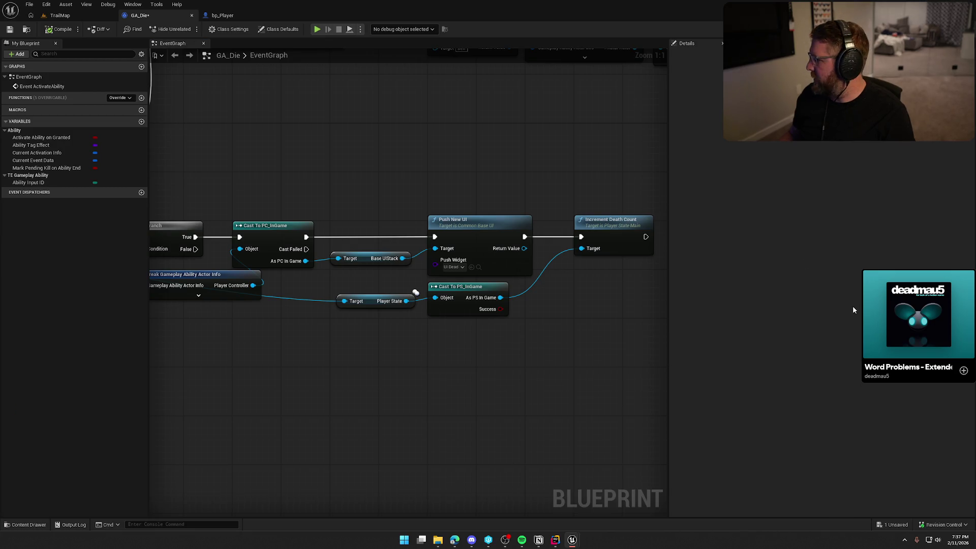
{"action": "left_click_drag", "start_coordinate": [387, 366], "coordinate": [671, 353]}
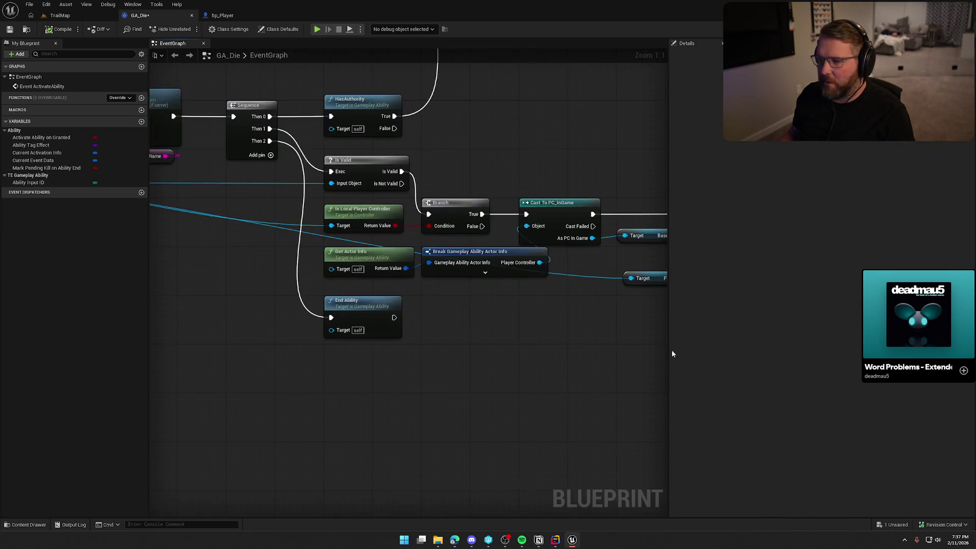
{"action": "mouse_move", "coordinate": [490, 370]}
{"action": "left_mouse_down"}
{"action": "mouse_move", "coordinate": [260, 359]}
{"action": "mouse_move", "coordinate": [506, 360]}
{"action": "left_mouse_up"}
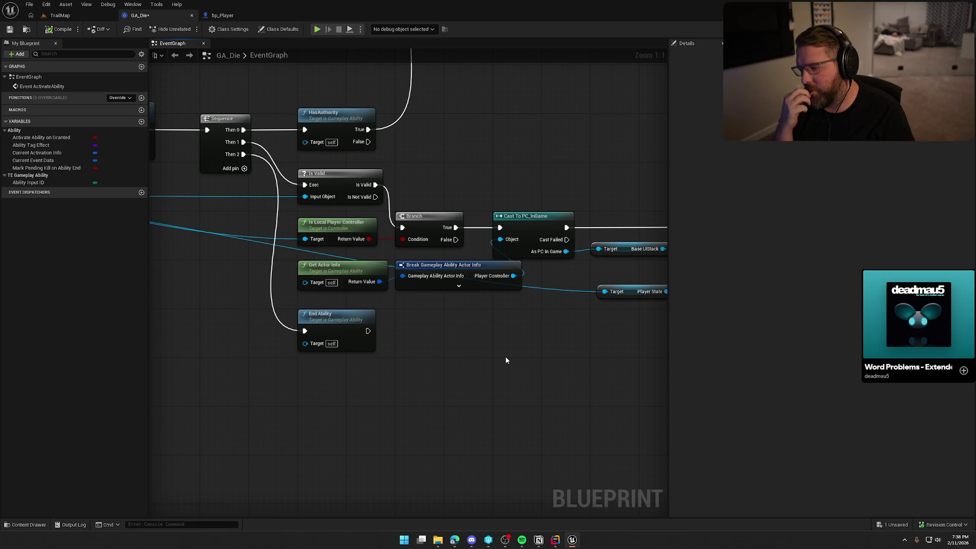
{"action": "mouse_move", "coordinate": [506, 360]}
{"action": "left_mouse_down"}
{"action": "mouse_move", "coordinate": [674, 441]}
{"action": "mouse_move", "coordinate": [782, 463]}
{"action": "left_mouse_up"}
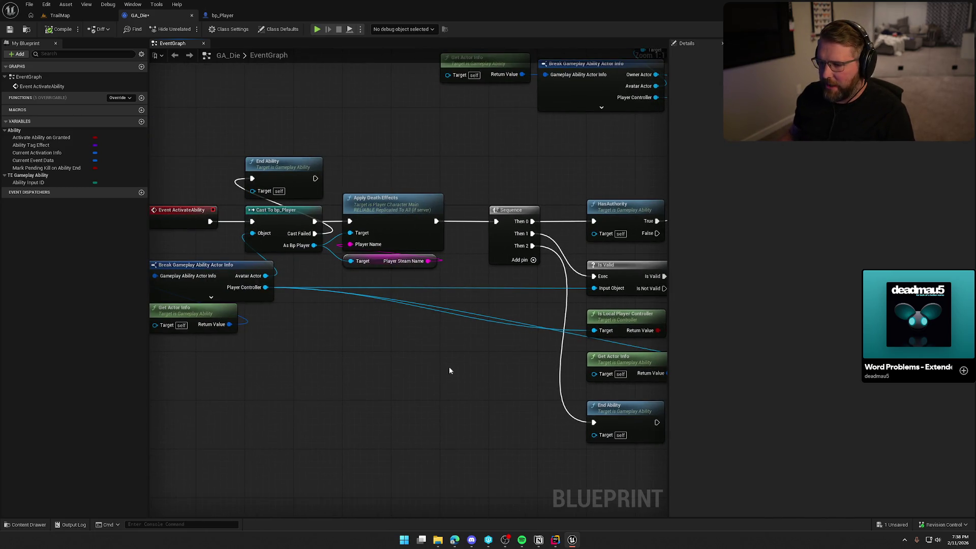
{"action": "left_click_drag", "start_coordinate": [470, 415], "coordinate": [440, 404]}
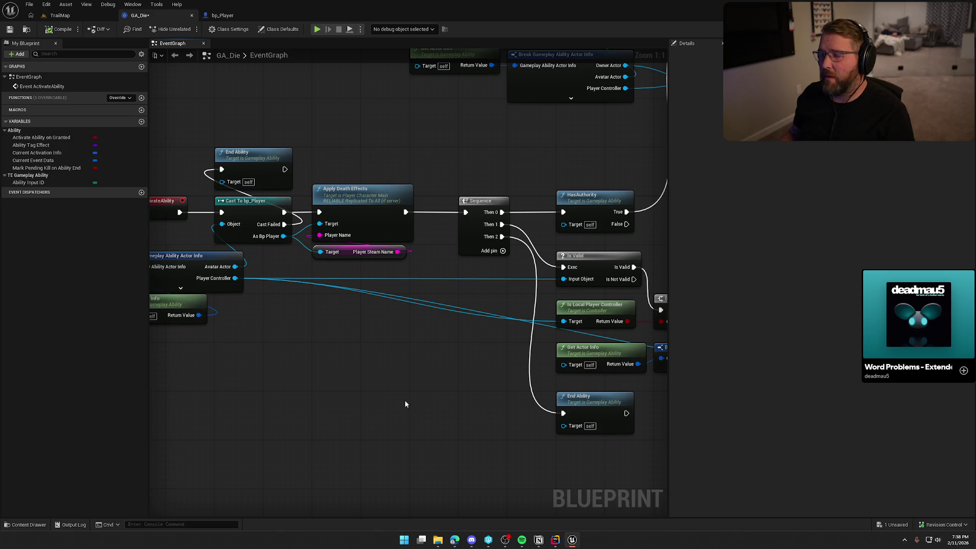
Step: Save GA_Die and show the UI_Dead asset in the content browser
{"action": "key", "text": "ctrl+s"}
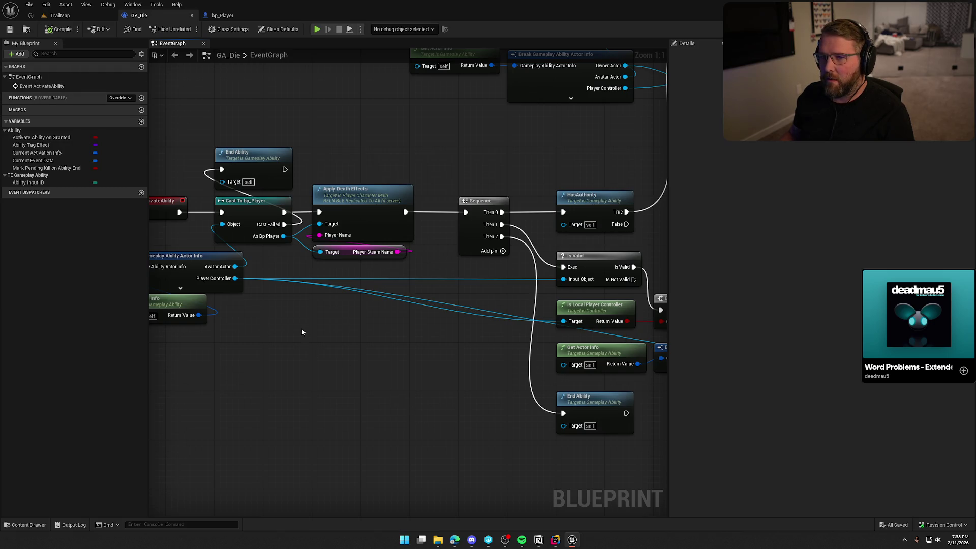
{"action": "left_click_drag", "start_coordinate": [358, 416], "coordinate": [360, 419]}
{"action": "left_click", "coordinate": [29, 524]}
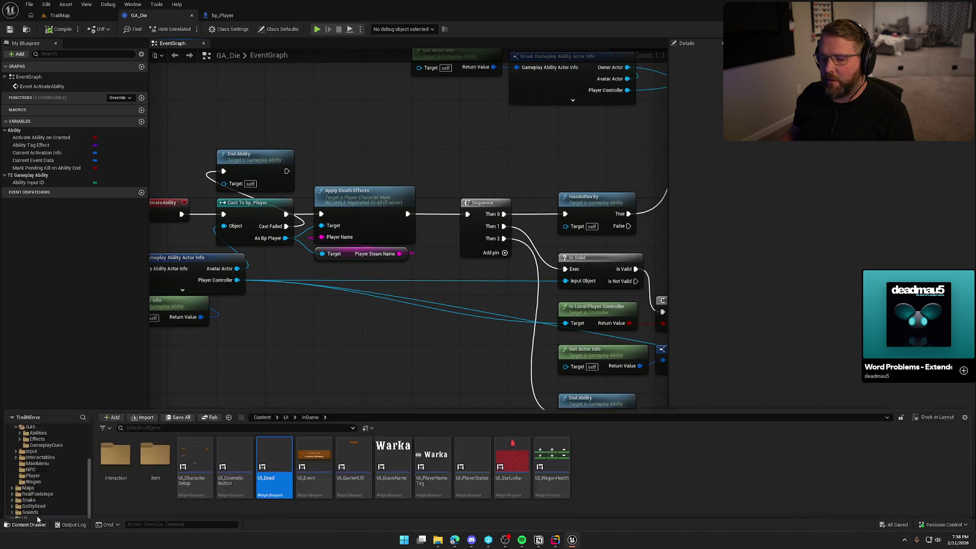
Step: Open bp_AVSWagon and survey its BeginPlay, HP tracking and exit-wagon events
{"action": "double_click", "coordinate": [44, 414]}
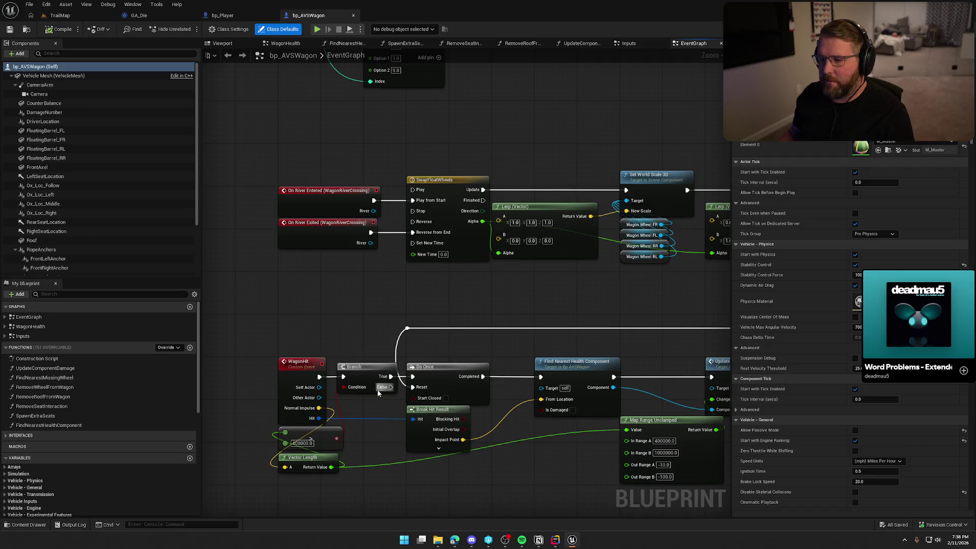
{"action": "mouse_move", "coordinate": [406, 322]}
{"action": "left_mouse_down"}
{"action": "mouse_move", "coordinate": [412, 402]}
{"action": "mouse_move", "coordinate": [447, 513]}
{"action": "left_mouse_up"}
{"action": "left_click_drag", "start_coordinate": [439, 400], "coordinate": [429, 519]}
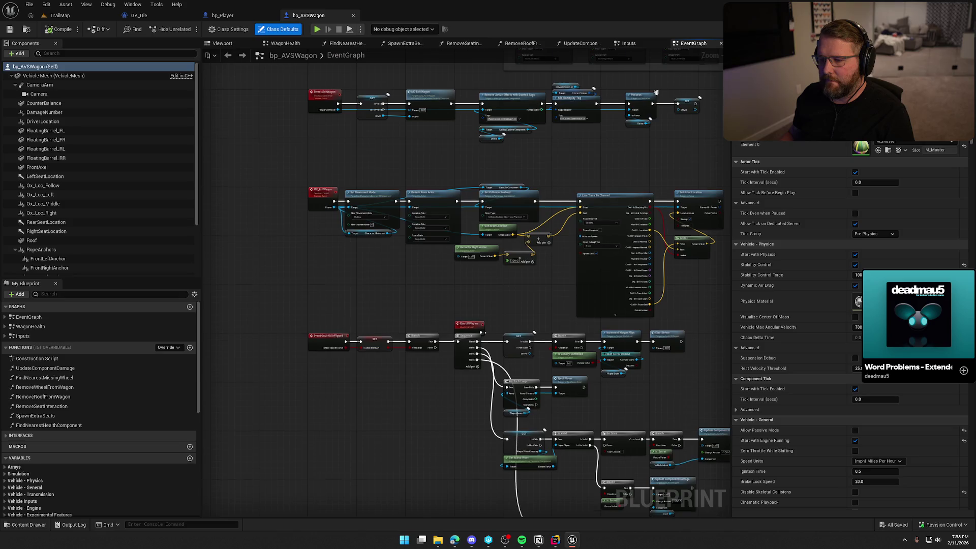
{"action": "left_click_drag", "start_coordinate": [319, 273], "coordinate": [336, 398]}
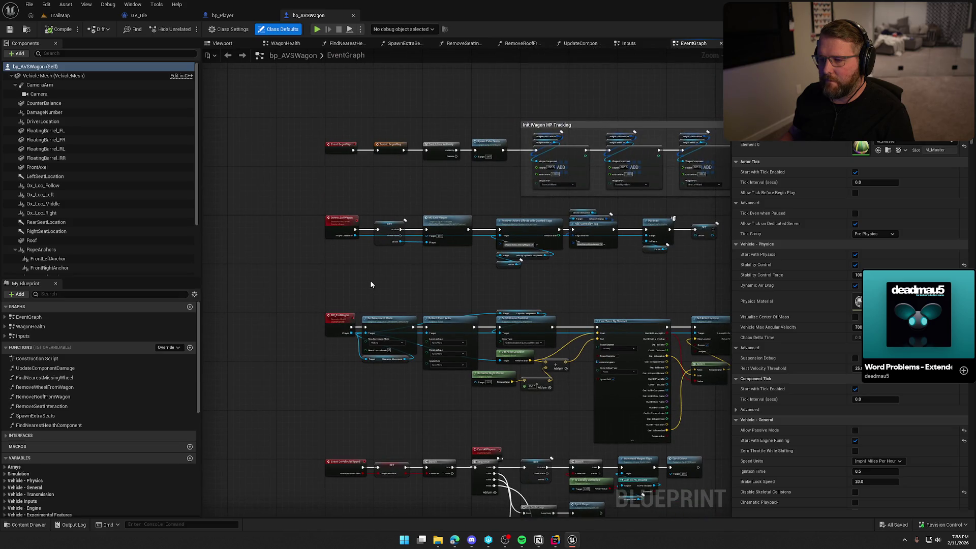
{"action": "left_click_drag", "start_coordinate": [370, 284], "coordinate": [359, 305]}
{"action": "scroll", "coordinate": [382, 306], "scroll_direction": "up", "scroll_amount": 1}
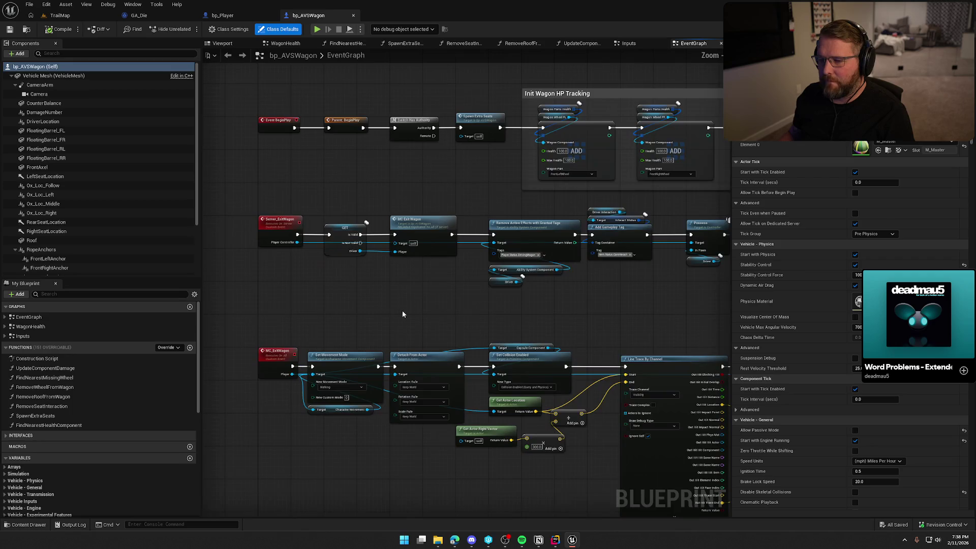
{"action": "mouse_move", "coordinate": [620, 308]}
{"action": "left_mouse_down"}
{"action": "mouse_move", "coordinate": [495, 312]}
{"action": "mouse_move", "coordinate": [605, 257]}
{"action": "left_mouse_up"}
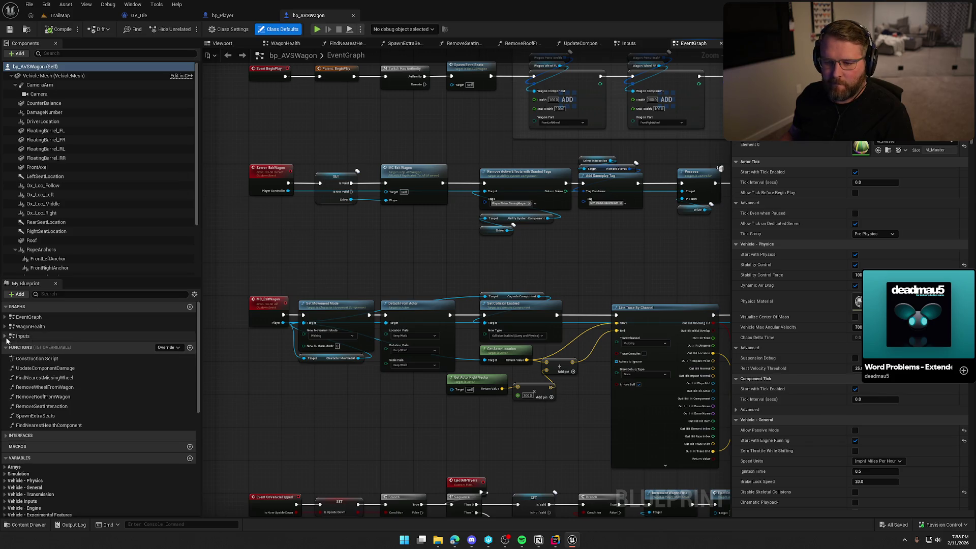
Step: Open the Inputs graph at EjectDriver and review the ExitWagon chain's Set Input Context Mapping
{"action": "left_click", "coordinate": [41, 336]}
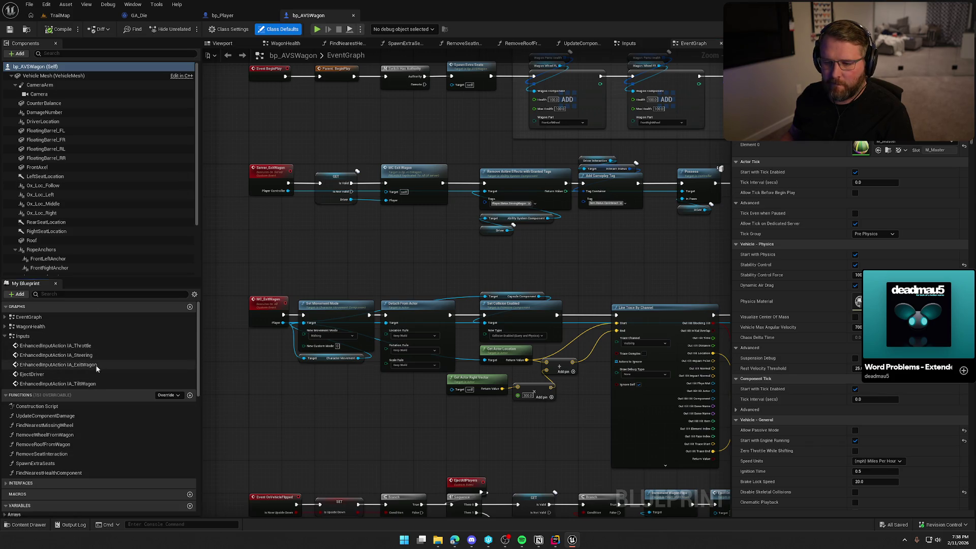
{"action": "double_click", "coordinate": [52, 374]}
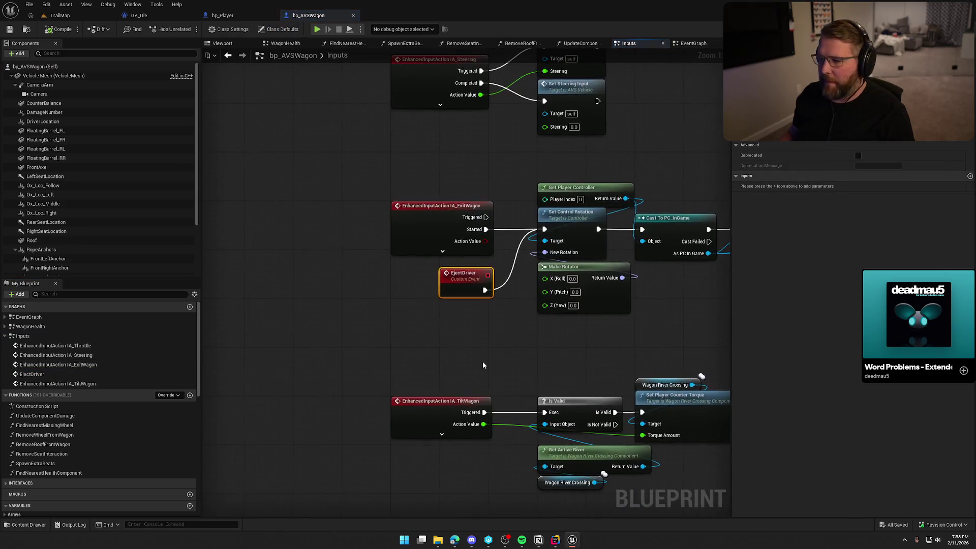
{"action": "left_click", "coordinate": [288, 286]}
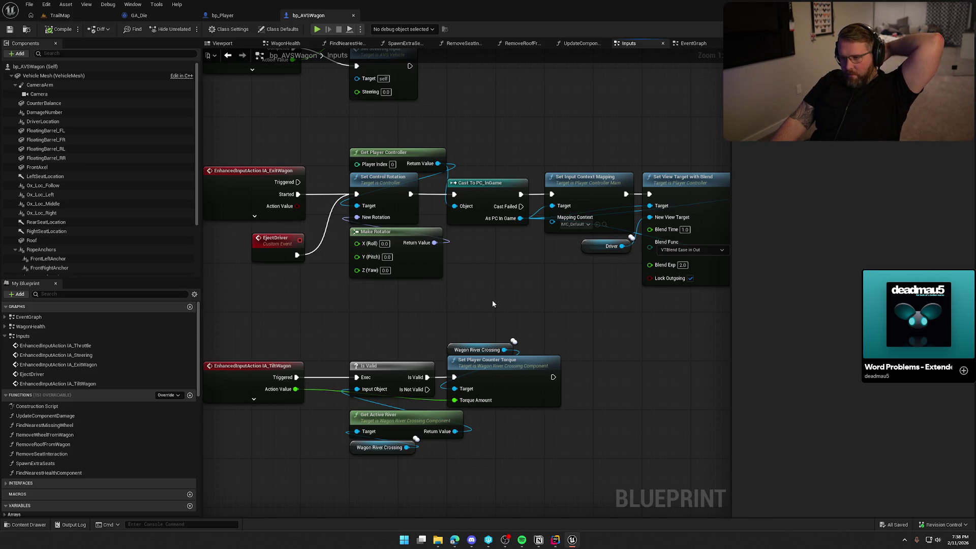
{"action": "left_click_drag", "start_coordinate": [531, 297], "coordinate": [459, 301]}
{"action": "left_click_drag", "start_coordinate": [501, 161], "coordinate": [487, 294]}
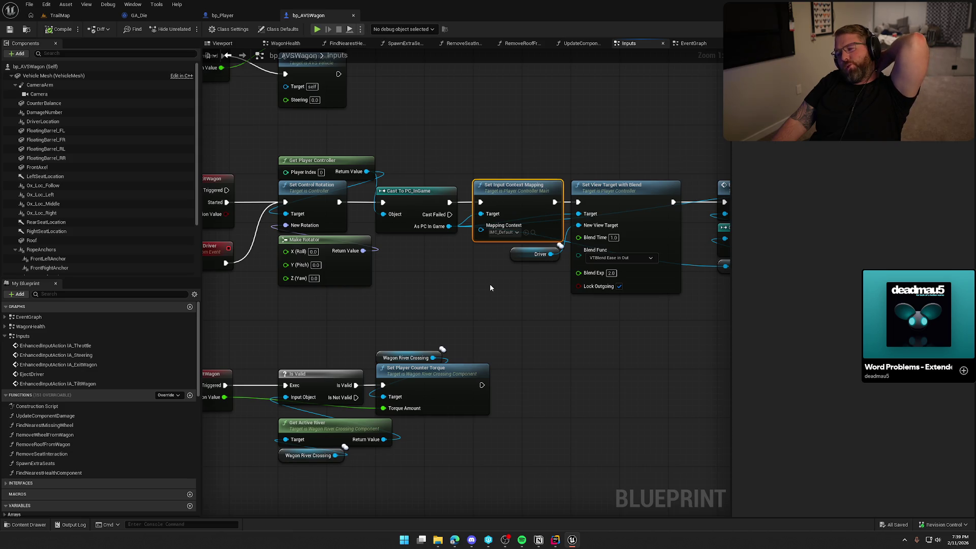
{"action": "key", "text": "super+d"}
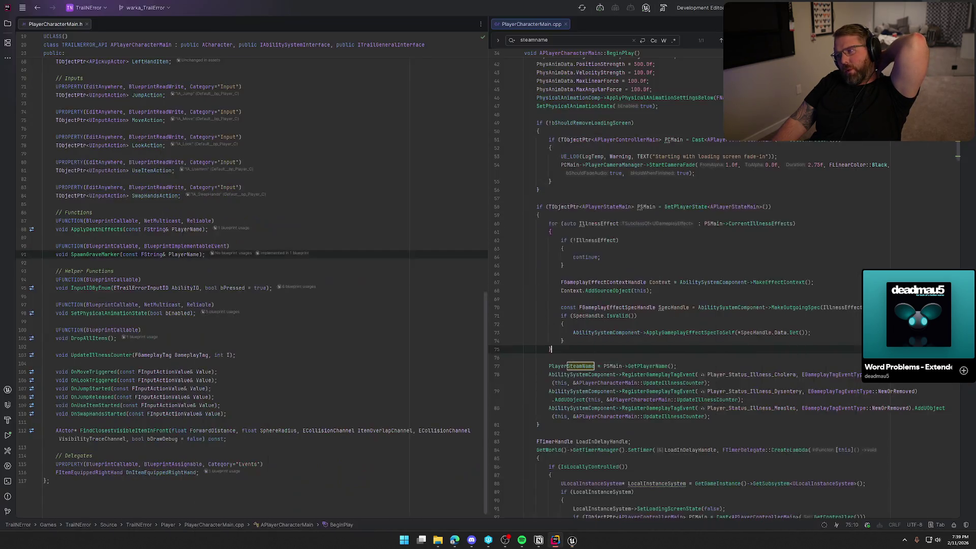
Step: Launch the Trail & Error game from its desktop shortcut
{"action": "double_click", "coordinate": [14, 14]}
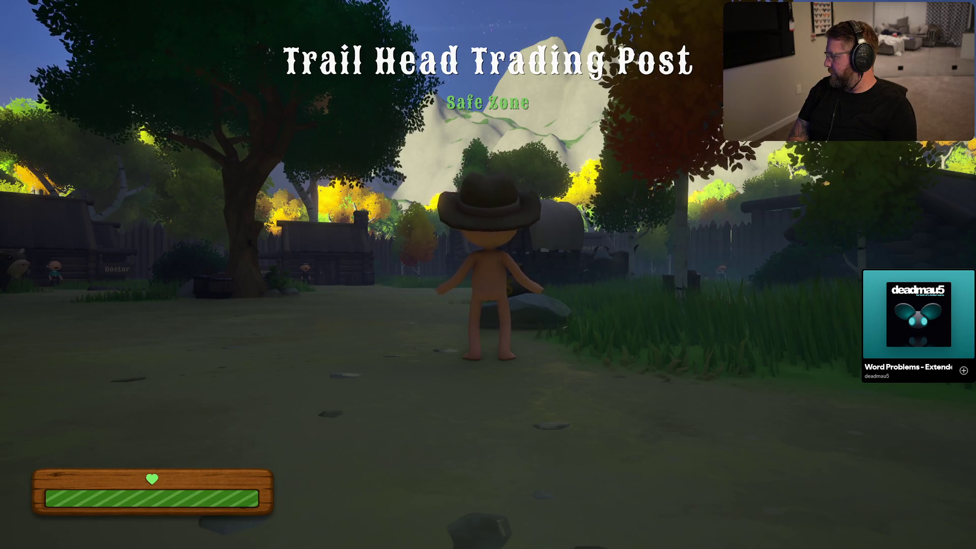
Step: Sprint to the covered wagon, board it and drive toward the gate
{"action": "key", "text": "shift+w"}
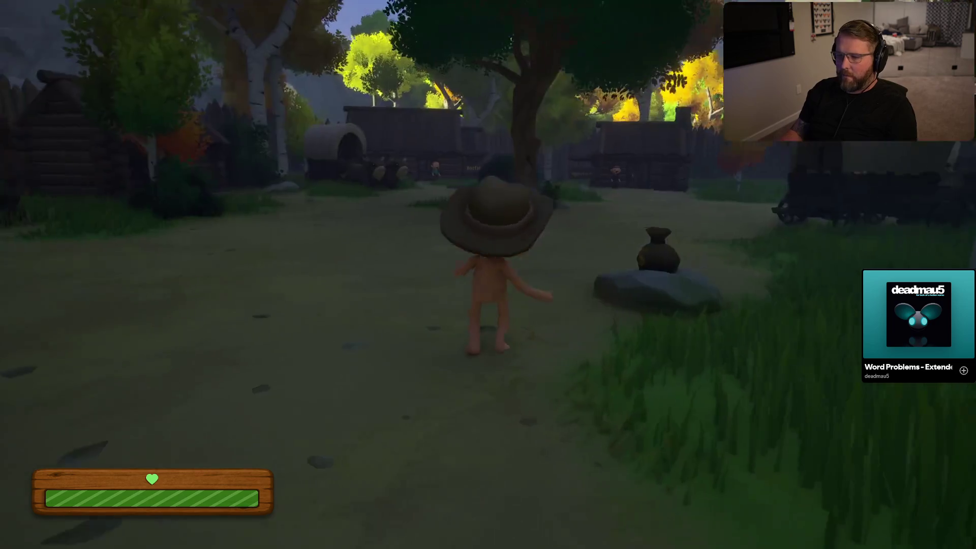
{"action": "key", "text": "shift+w"}
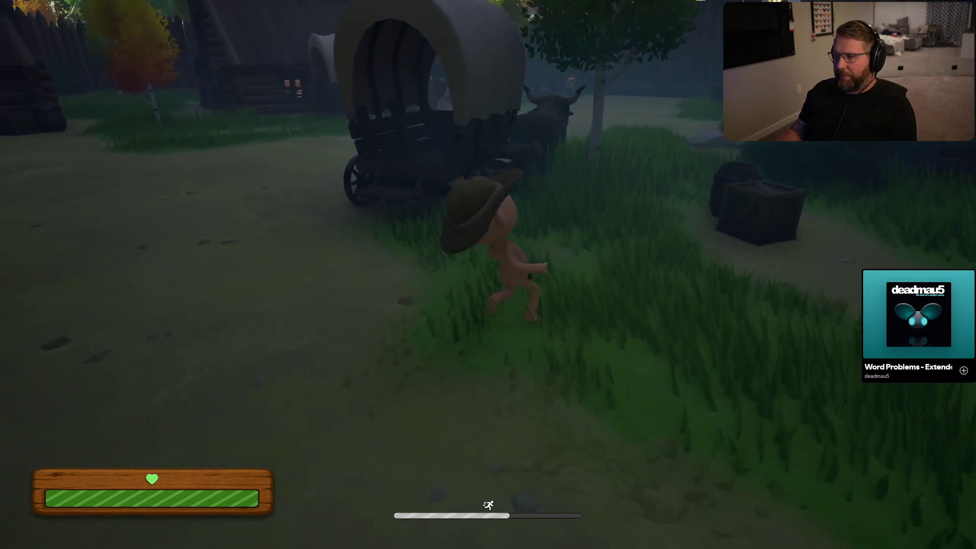
{"action": "key", "text": "e"}
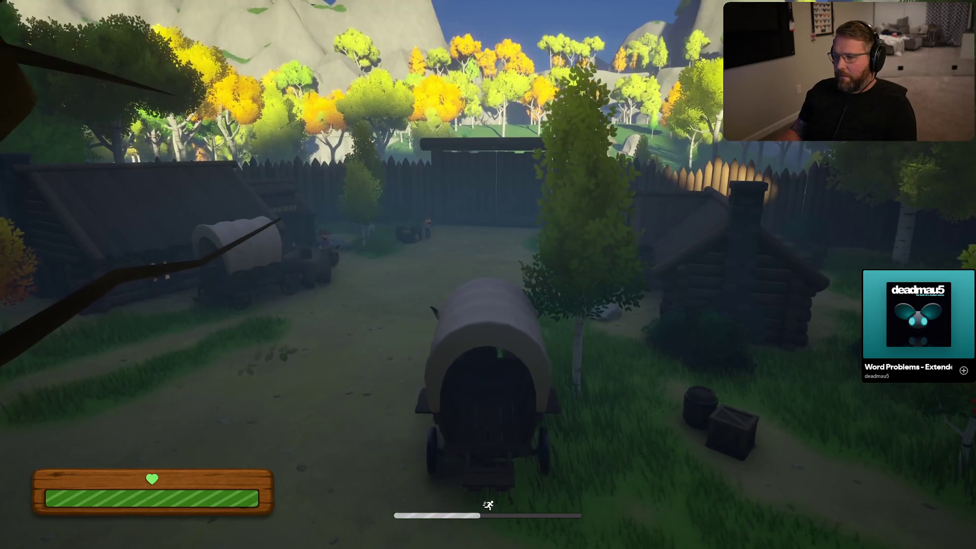
{"action": "key", "text": "w"}
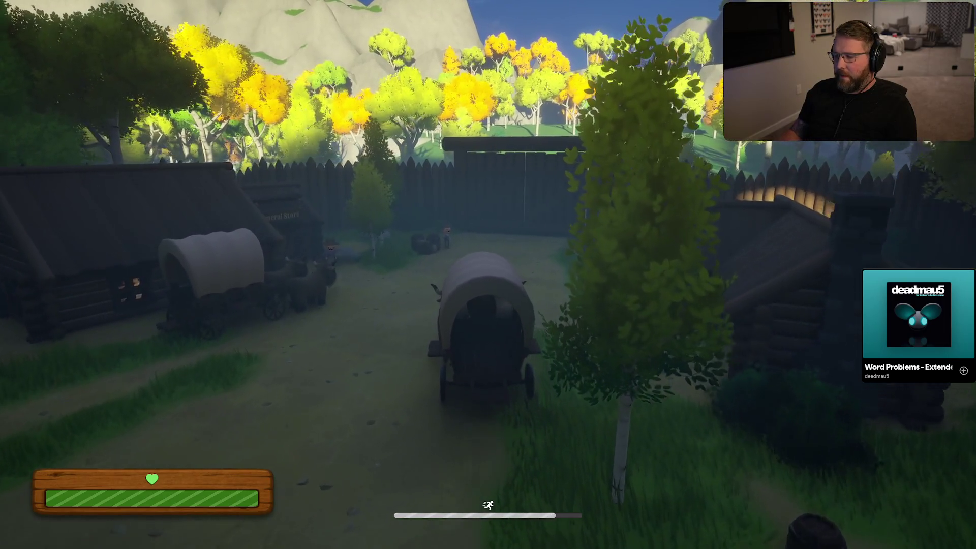
{"action": "key", "text": "w"}
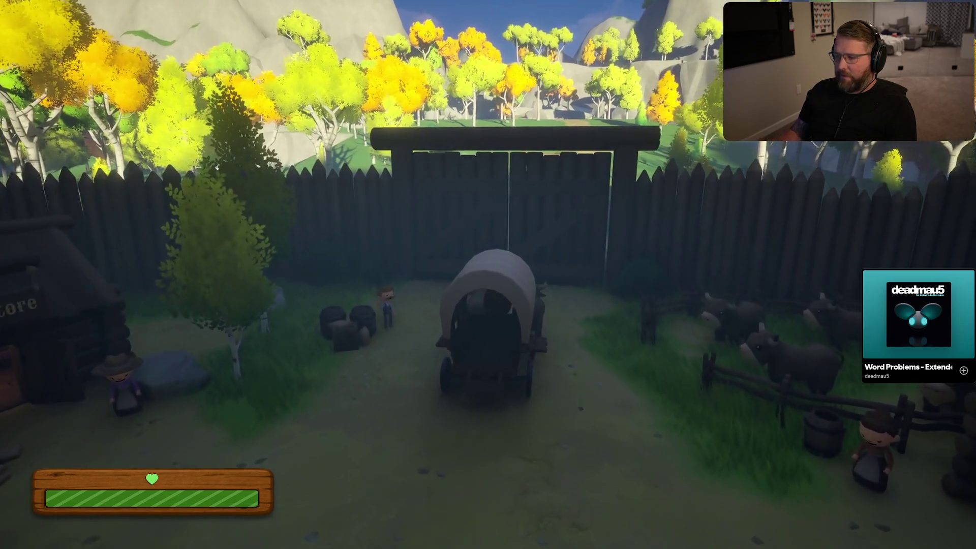
Step: Get off the wagon near the gate, then climb back in
{"action": "key", "text": "e"}
{"action": "key", "text": "shift+w"}
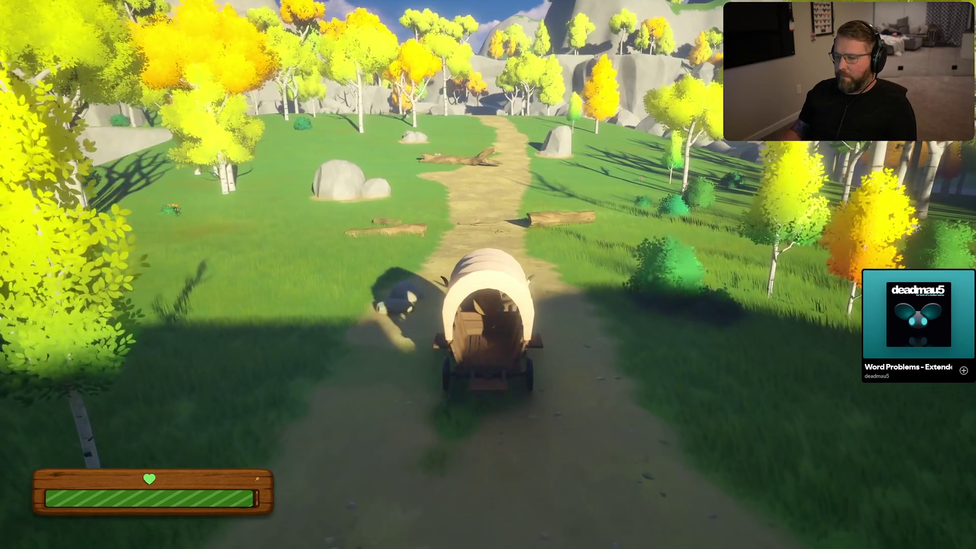
{"action": "key", "text": "e"}
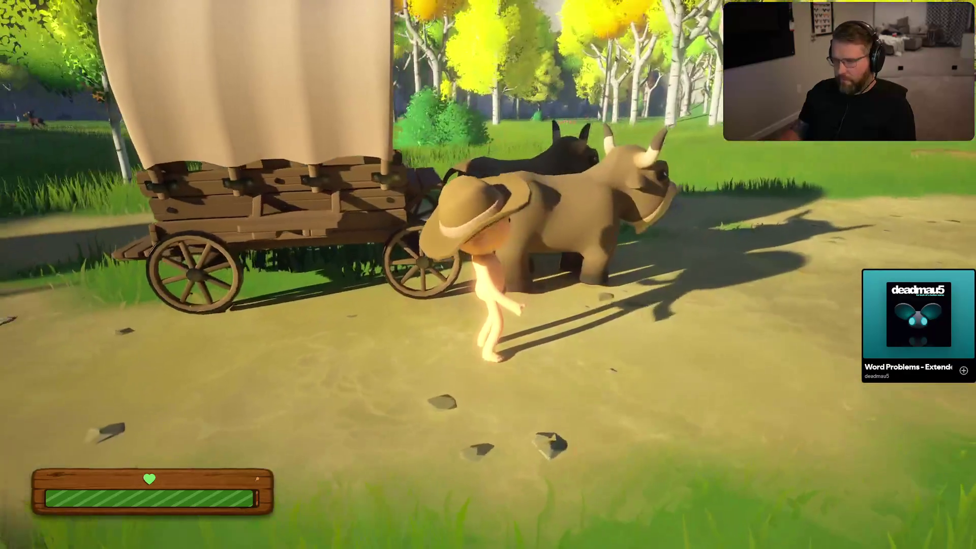
{"action": "key", "text": "e"}
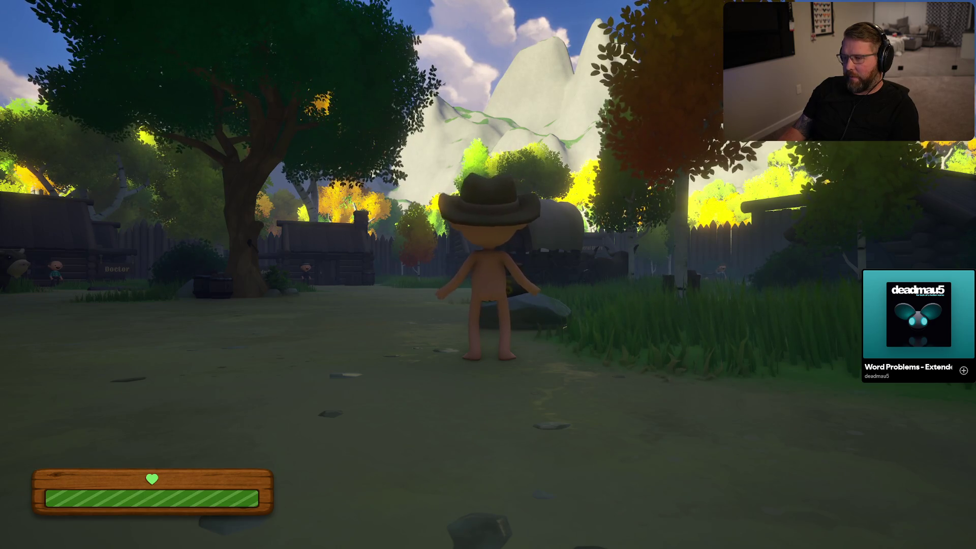
Step: Quit the game through the pause menu's Exit Game option
{"action": "key", "text": "Escape"}
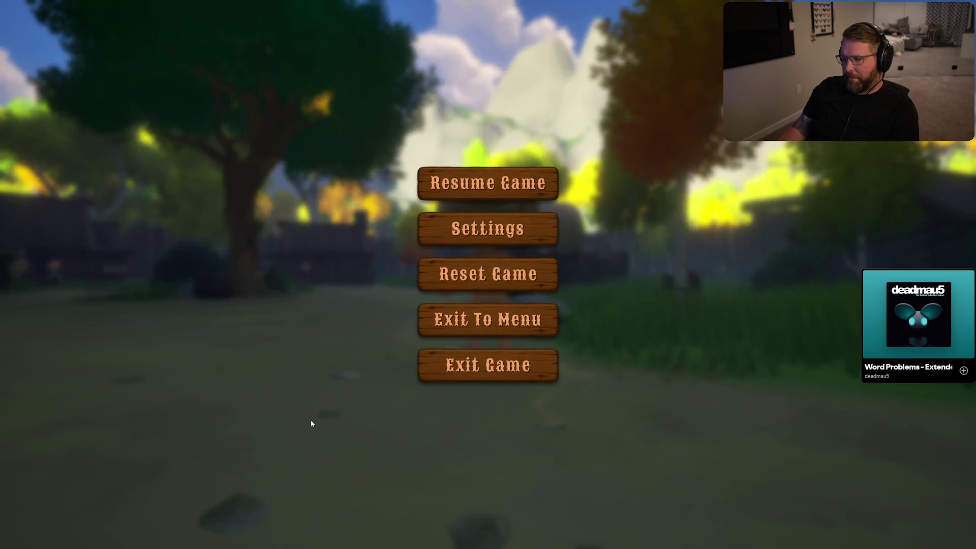
{"action": "left_click", "coordinate": [455, 358]}
{"action": "key", "text": "Return"}
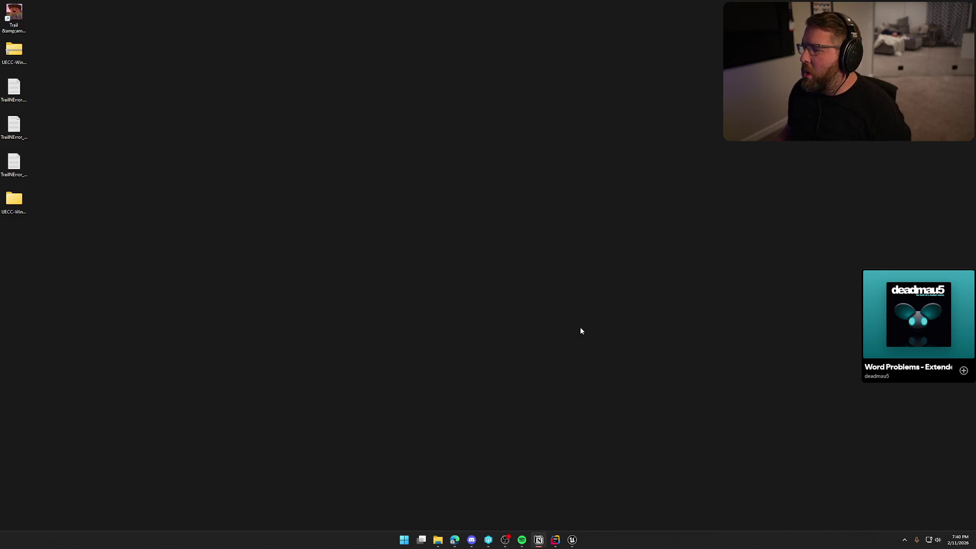
Step: In Rider, open PlayerControllerMain.cpp from the solution tree
{"action": "left_click", "coordinate": [555, 540]}
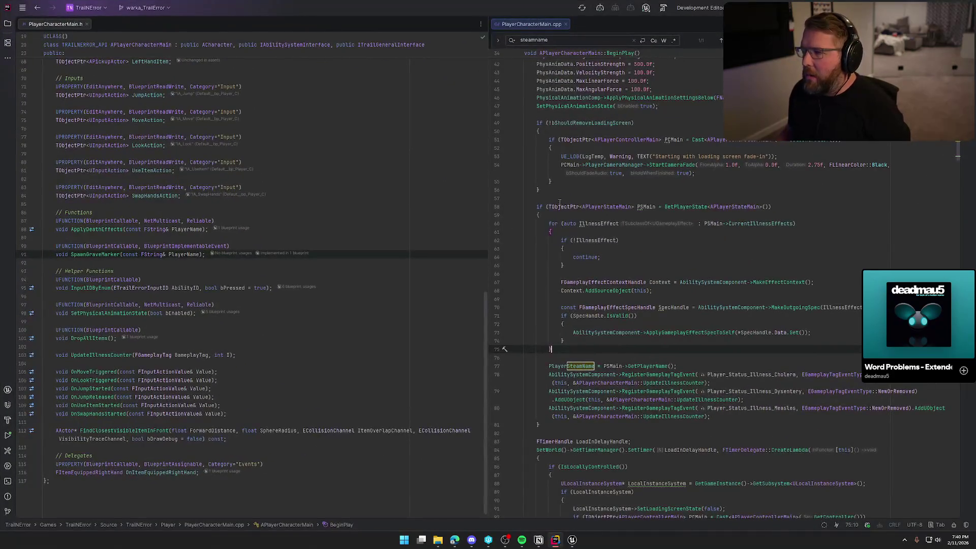
{"action": "left_click", "coordinate": [8, 24]}
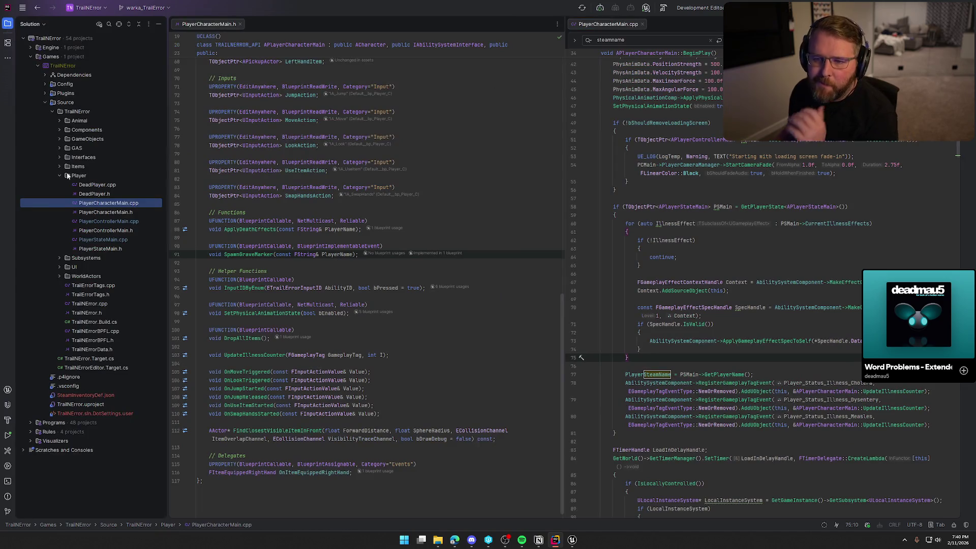
{"action": "double_click", "coordinate": [109, 222]}
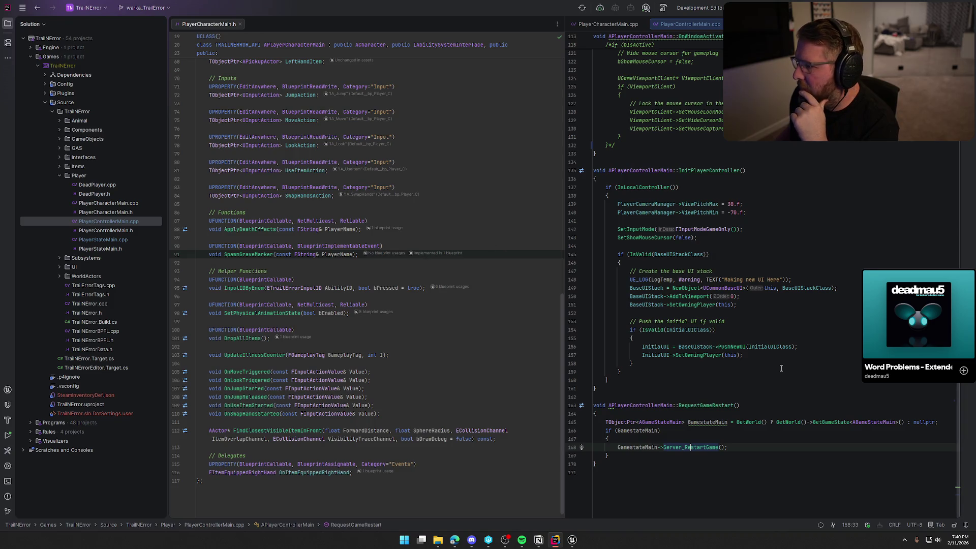
Step: Check InitPlayerController's SetInputMode and SetShowMouseCursor lines, then scroll up to the include list
{"action": "left_click", "coordinate": [715, 171]}
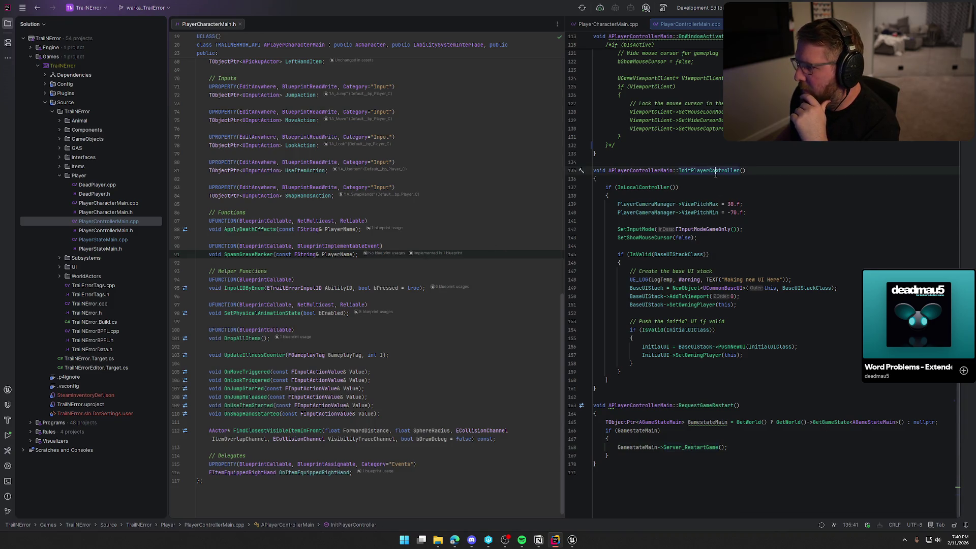
{"action": "left_click", "coordinate": [753, 229]}
{"action": "left_click", "coordinate": [721, 238]}
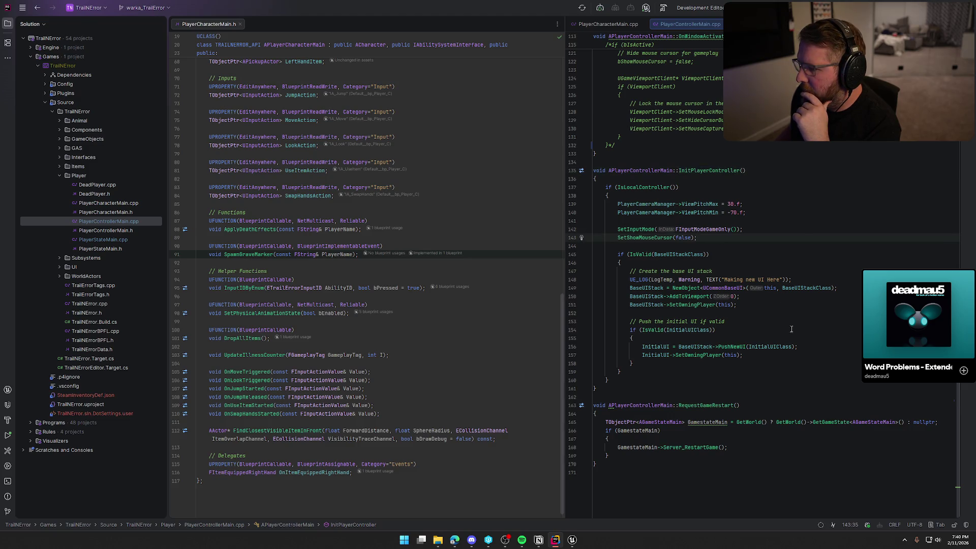
{"action": "scroll", "coordinate": [802, 439], "scroll_direction": "up", "scroll_amount": 10}
{"action": "scroll", "coordinate": [801, 427], "scroll_direction": "up", "scroll_amount": 20}
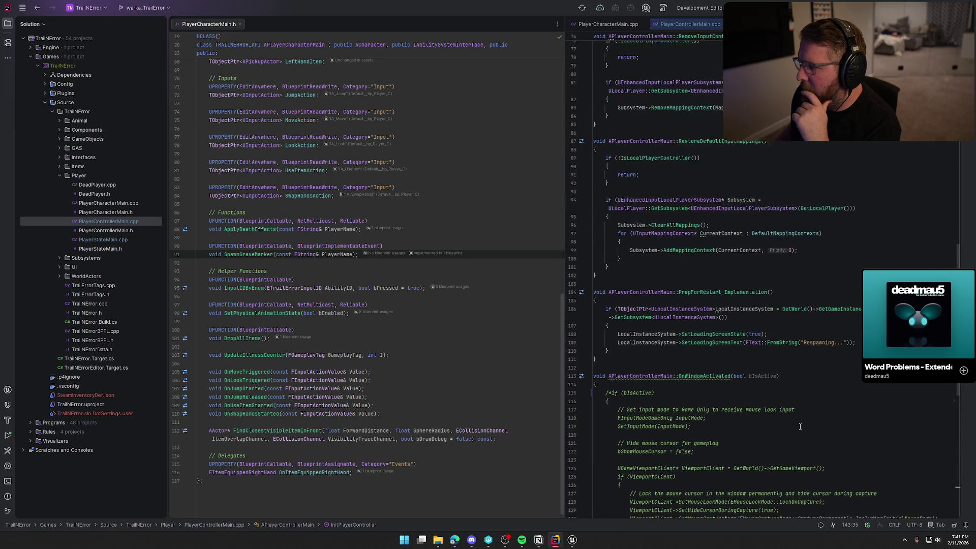
{"action": "scroll", "coordinate": [800, 428], "scroll_direction": "up", "scroll_amount": 7}
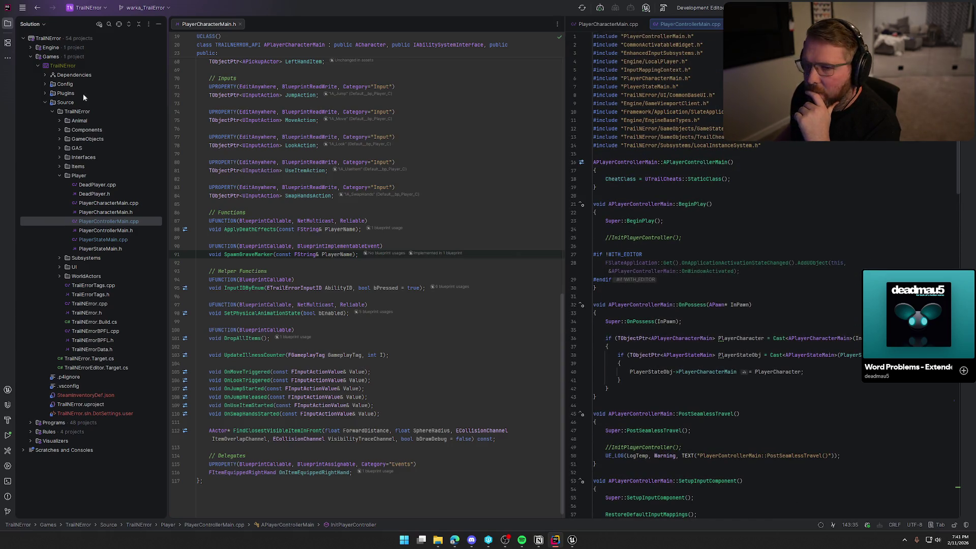
{"action": "left_click", "coordinate": [8, 23]}
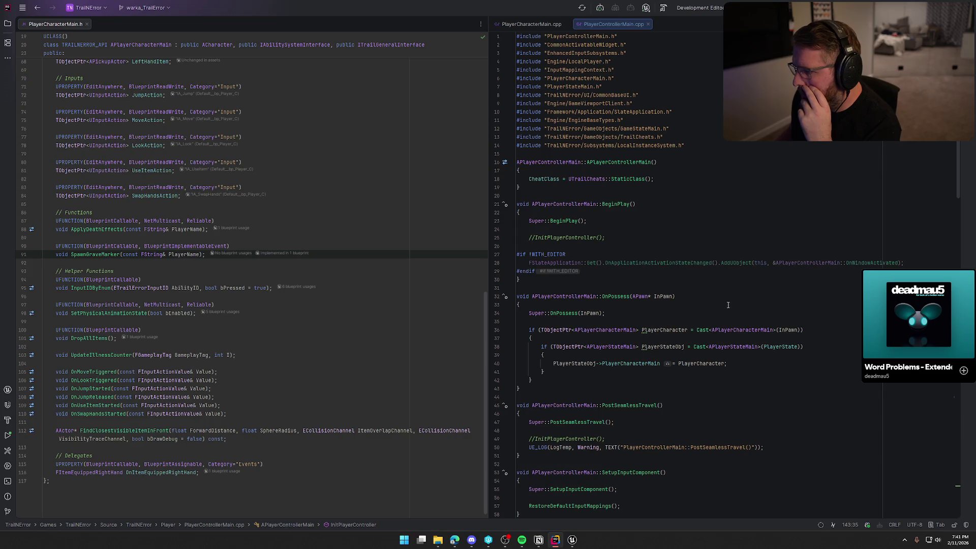
Step: Read OnPossess's PlayerStateObj and PlayerCharacter lines and PostSeamlessTravel's commented-out InitPlayerController call
{"action": "scroll", "coordinate": [727, 304], "scroll_direction": "down", "scroll_amount": 4}
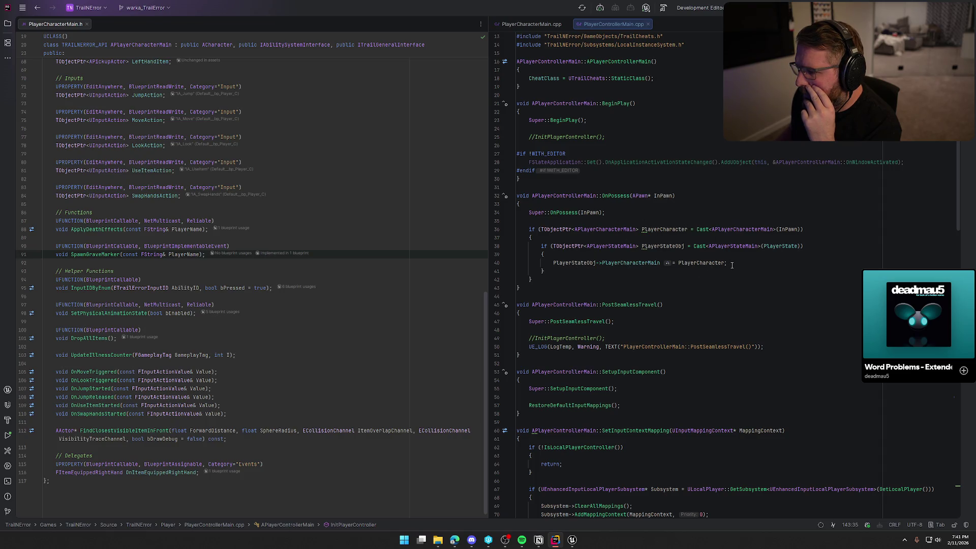
{"action": "scroll", "coordinate": [732, 264], "scroll_direction": "down", "scroll_amount": 1}
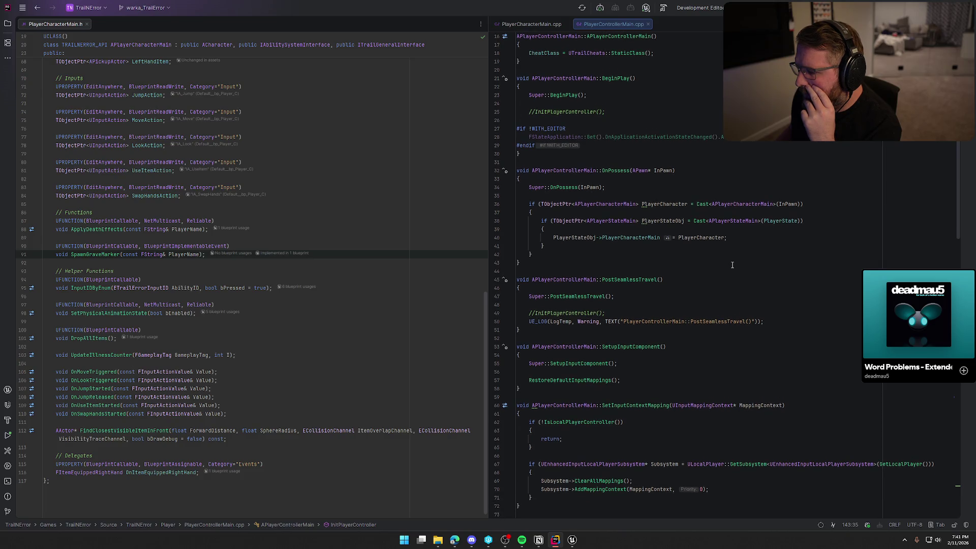
{"action": "left_click", "coordinate": [563, 237]}
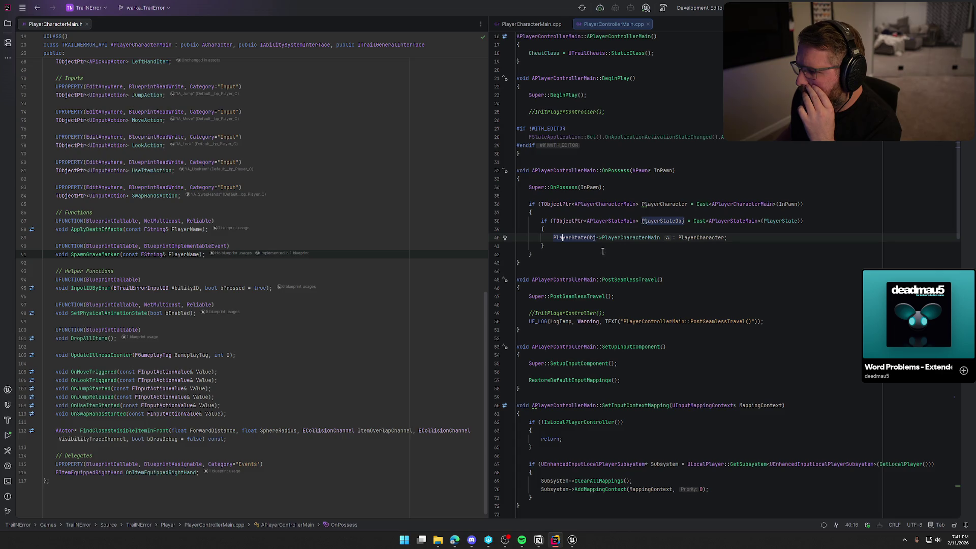
{"action": "left_click", "coordinate": [751, 237]}
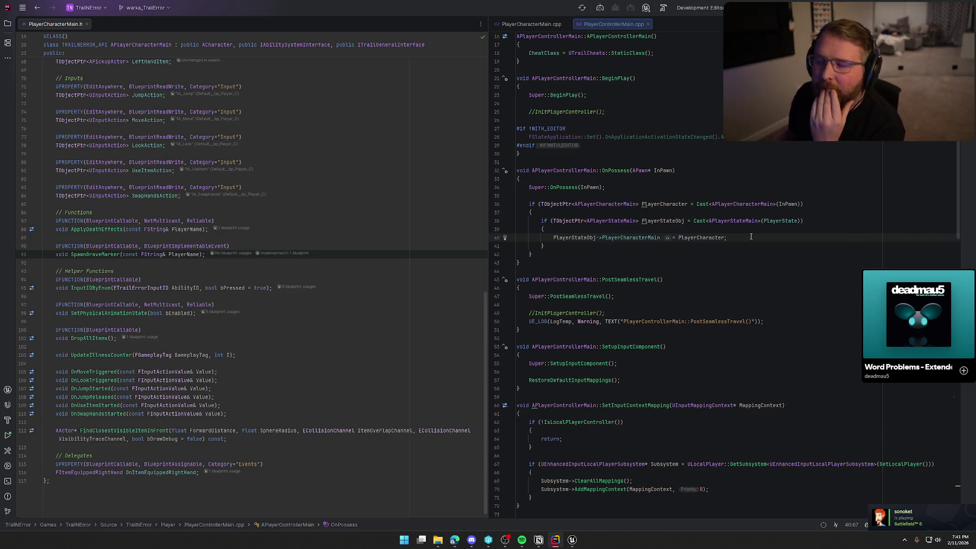
{"action": "scroll", "coordinate": [650, 264], "scroll_direction": "down", "scroll_amount": 2}
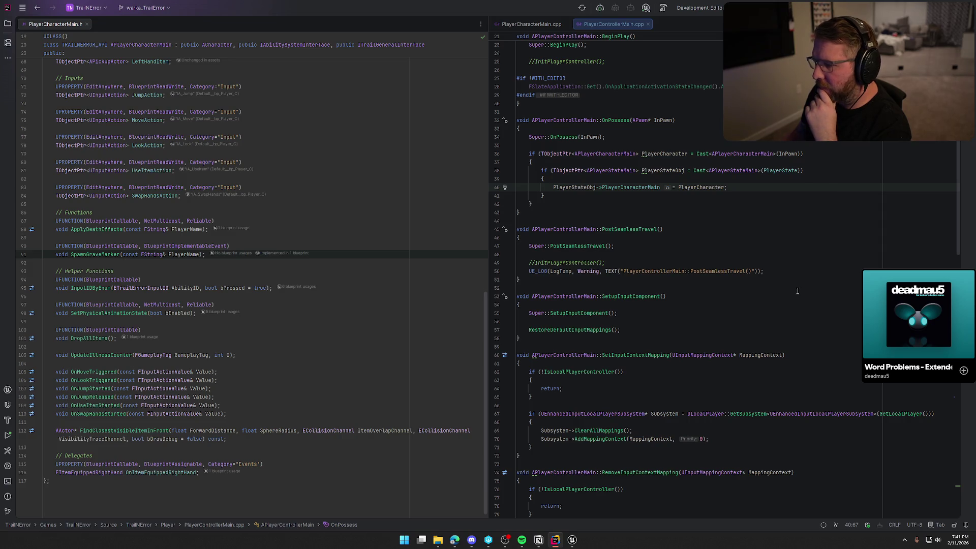
{"action": "scroll", "coordinate": [796, 291], "scroll_direction": "down", "scroll_amount": 2}
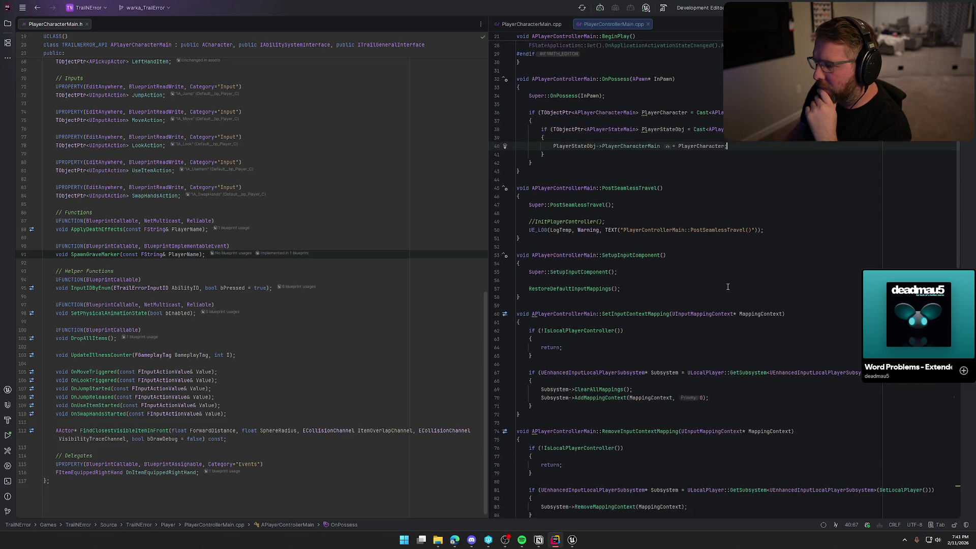
{"action": "left_click", "coordinate": [534, 213]}
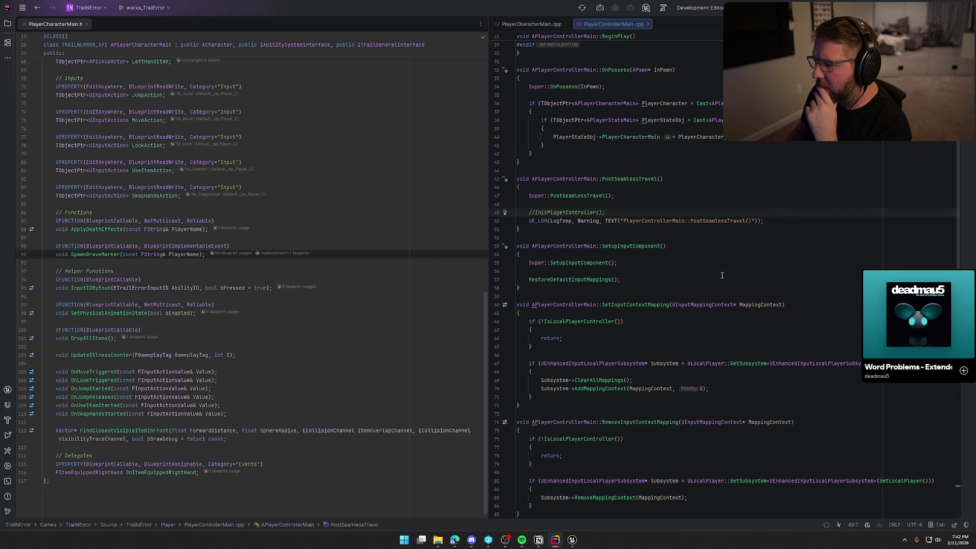
Step: Scroll down to the InitPlayerController function definition in PlayerControllerMain.cpp
{"action": "scroll", "coordinate": [712, 270], "scroll_direction": "down", "scroll_amount": 1}
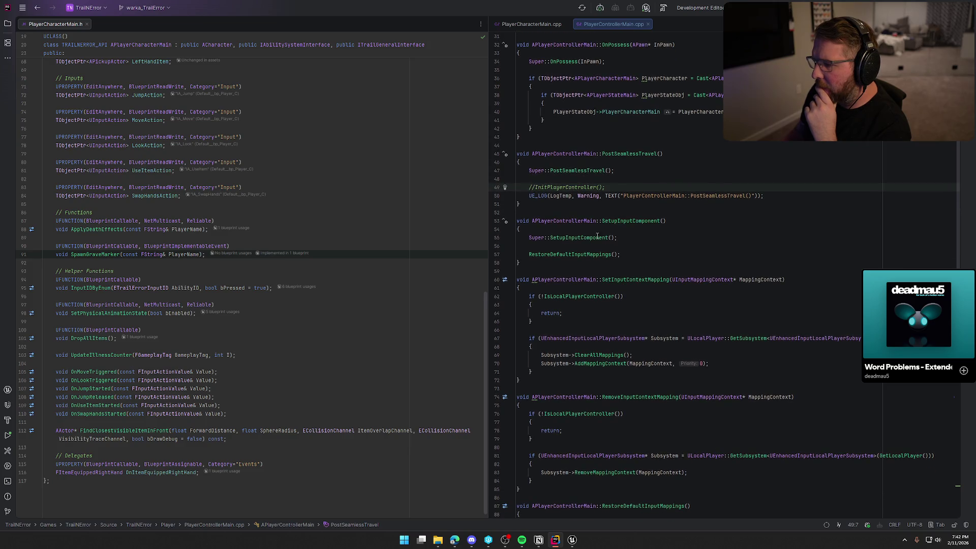
{"action": "scroll", "coordinate": [592, 229], "scroll_direction": "down", "scroll_amount": 4}
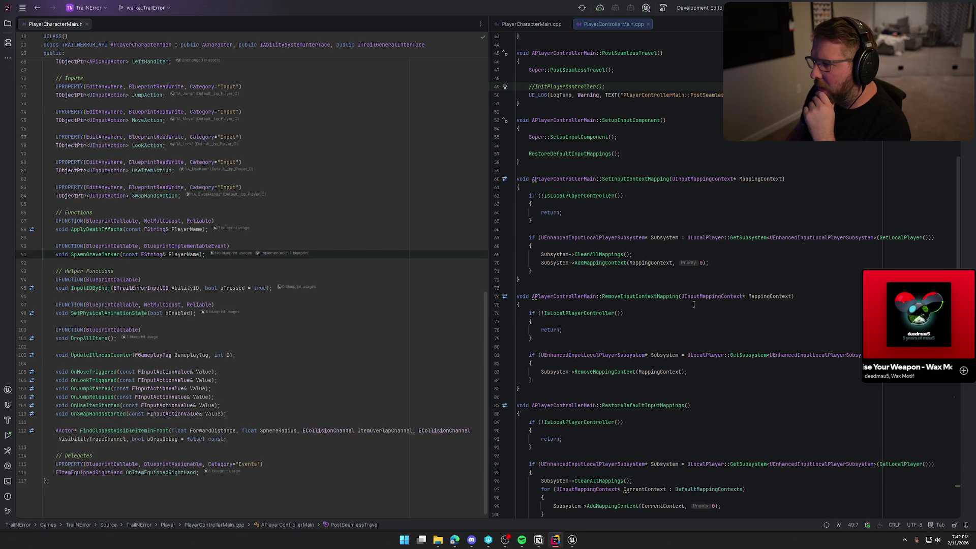
{"action": "scroll", "coordinate": [694, 304], "scroll_direction": "down", "scroll_amount": 1}
{"action": "scroll", "coordinate": [694, 304], "scroll_direction": "down", "scroll_amount": 2}
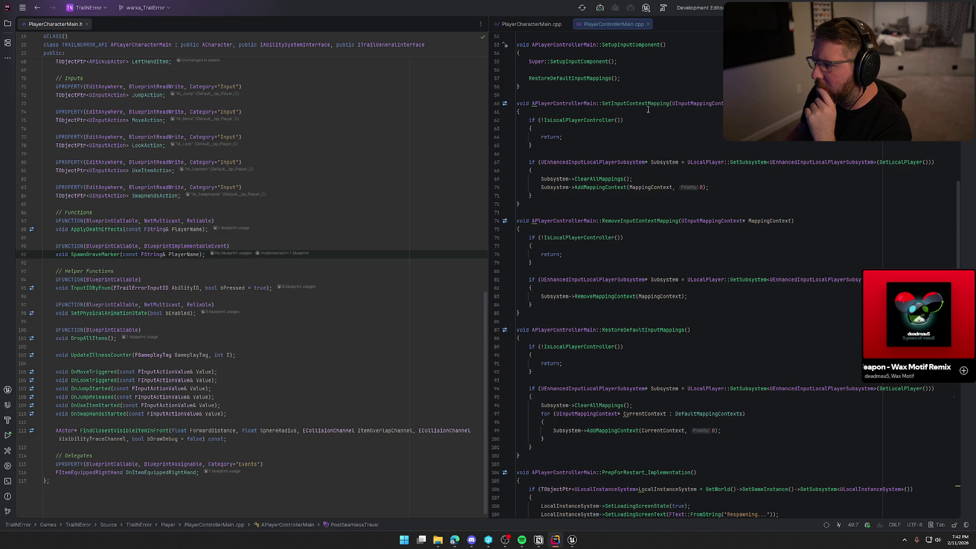
{"action": "scroll", "coordinate": [697, 247], "scroll_direction": "down", "scroll_amount": 7}
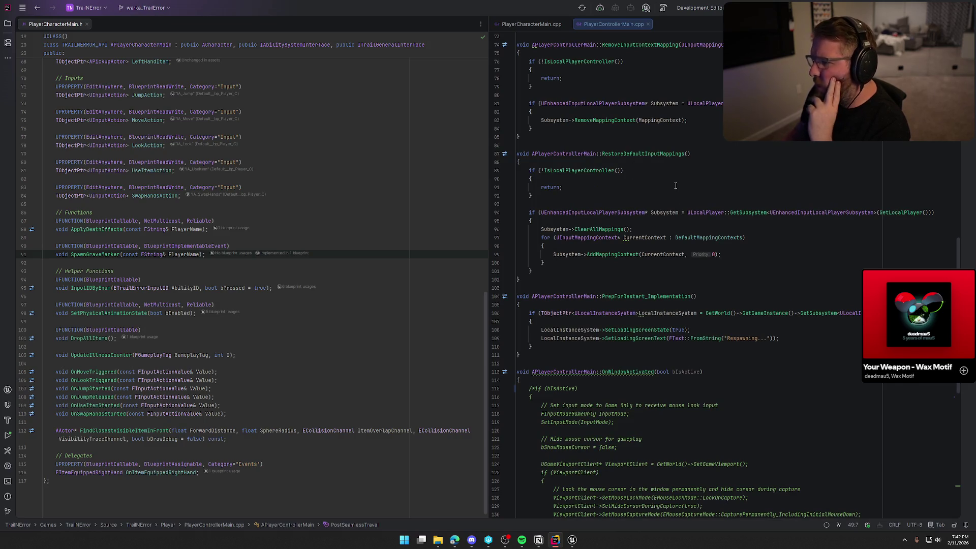
{"action": "scroll", "coordinate": [732, 223], "scroll_direction": "down", "scroll_amount": 3}
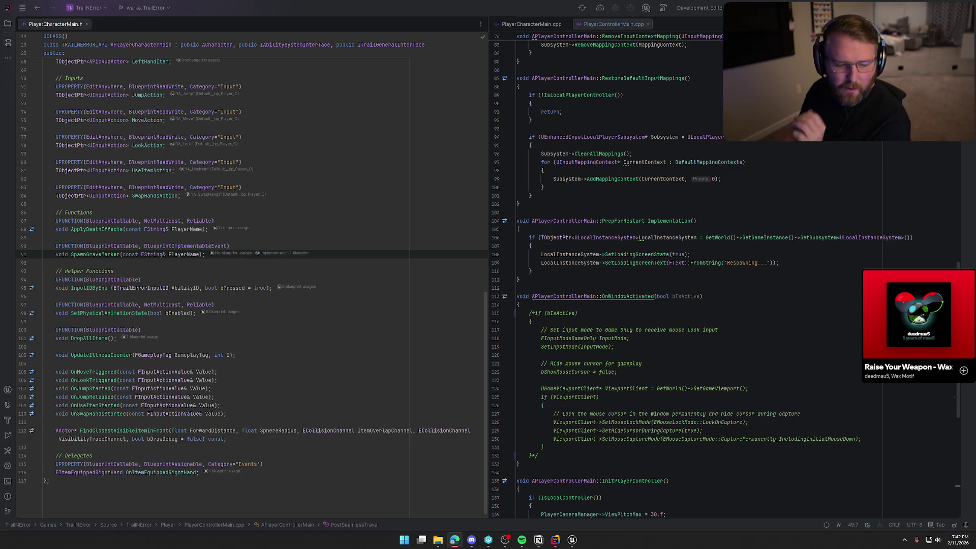
{"action": "scroll", "coordinate": [729, 312], "scroll_direction": "down", "scroll_amount": 10}
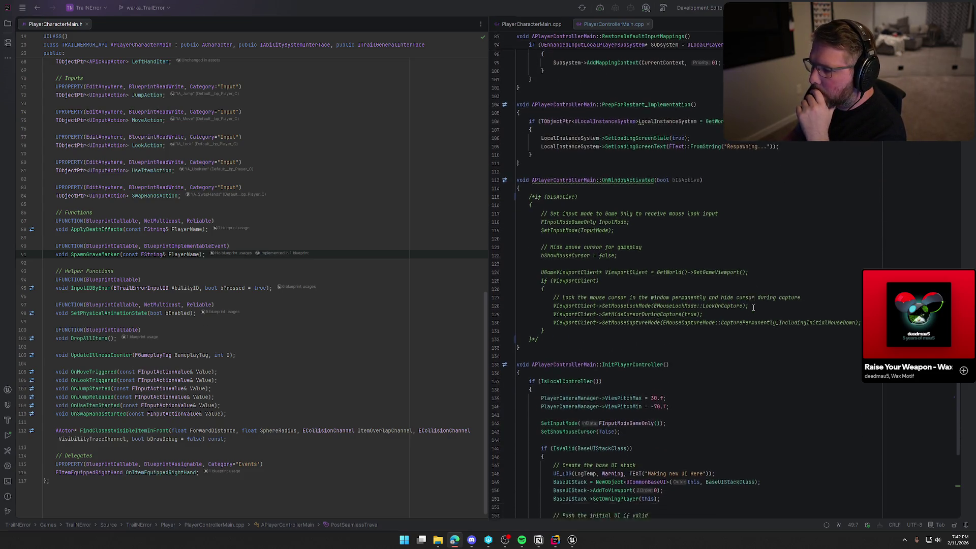
{"action": "scroll", "coordinate": [754, 308], "scroll_direction": "down", "scroll_amount": 2}
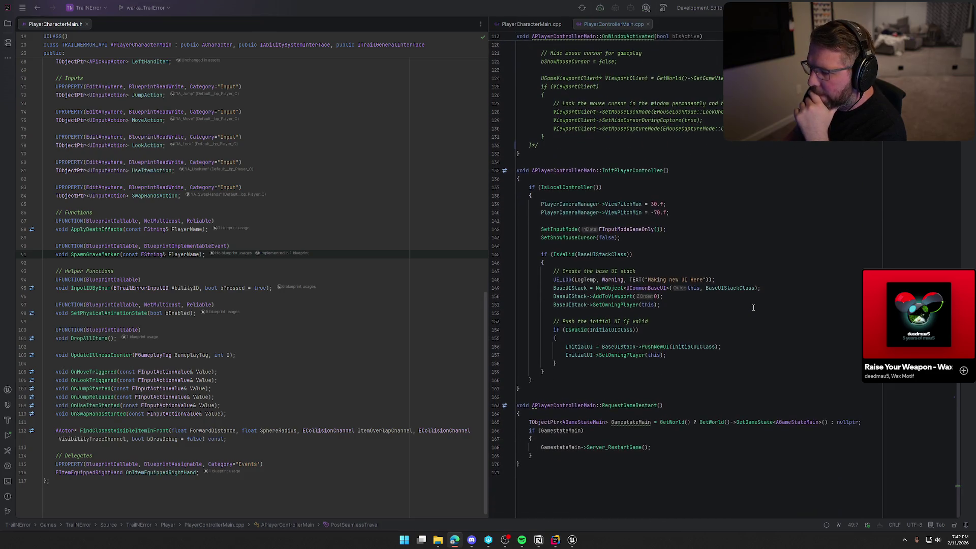
{"action": "left_click", "coordinate": [635, 170]}
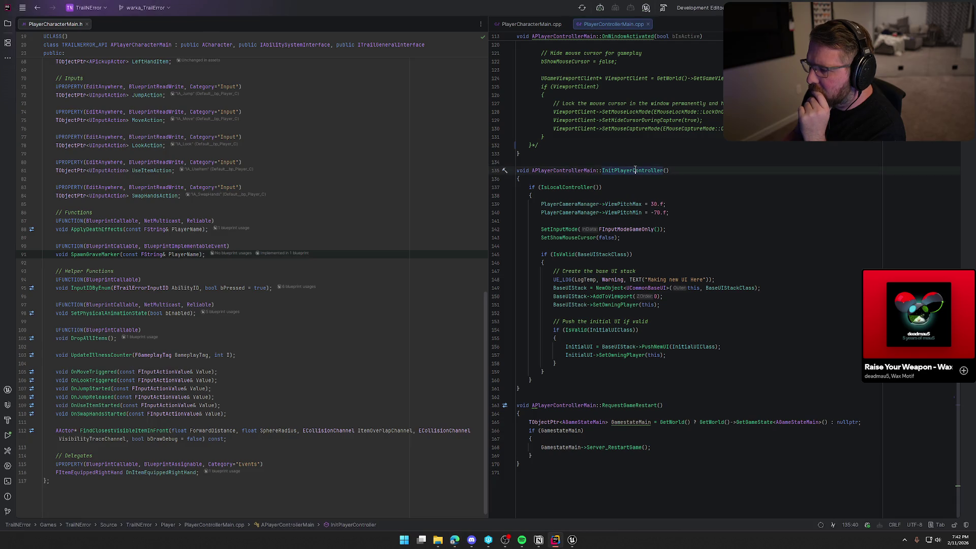
{"action": "left_click", "coordinate": [573, 540]}
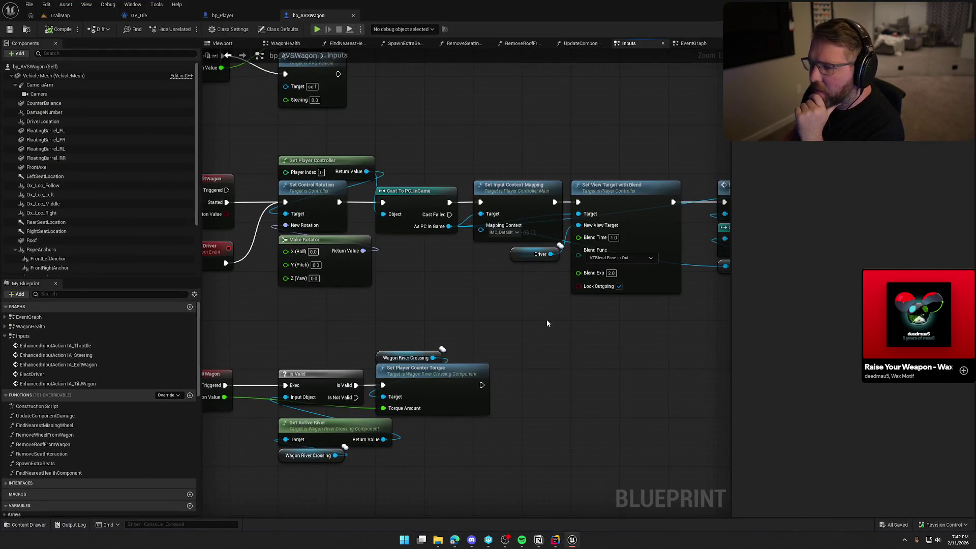
Step: Open the PC_InGame blueprint from the Logic/Player folder in the Content Drawer
{"action": "left_click", "coordinate": [75, 17]}
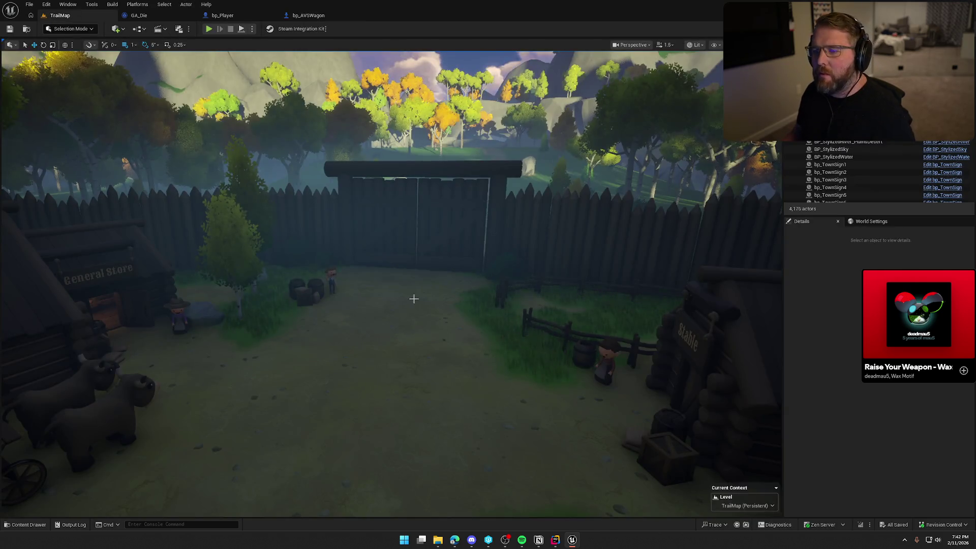
{"action": "key", "text": "ctrl+space"}
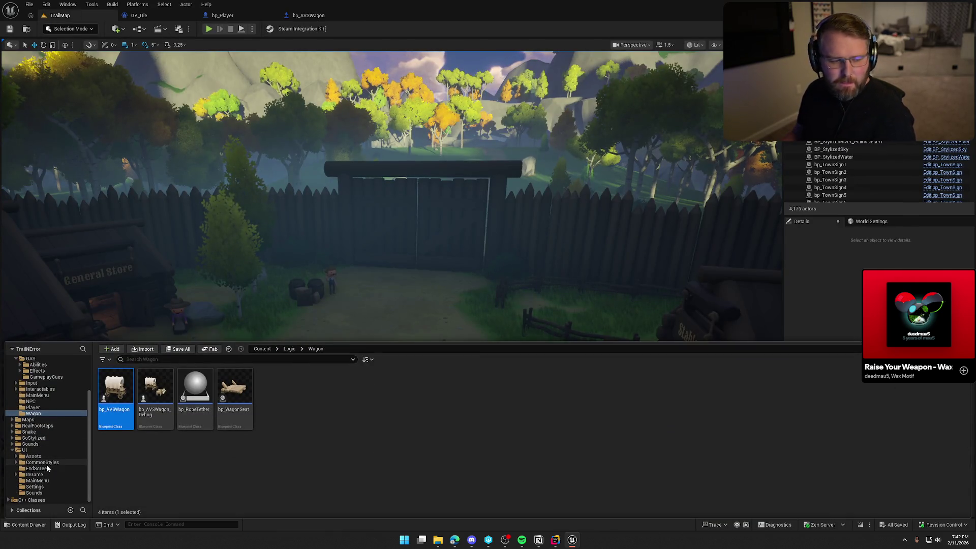
{"action": "left_click", "coordinate": [33, 407]}
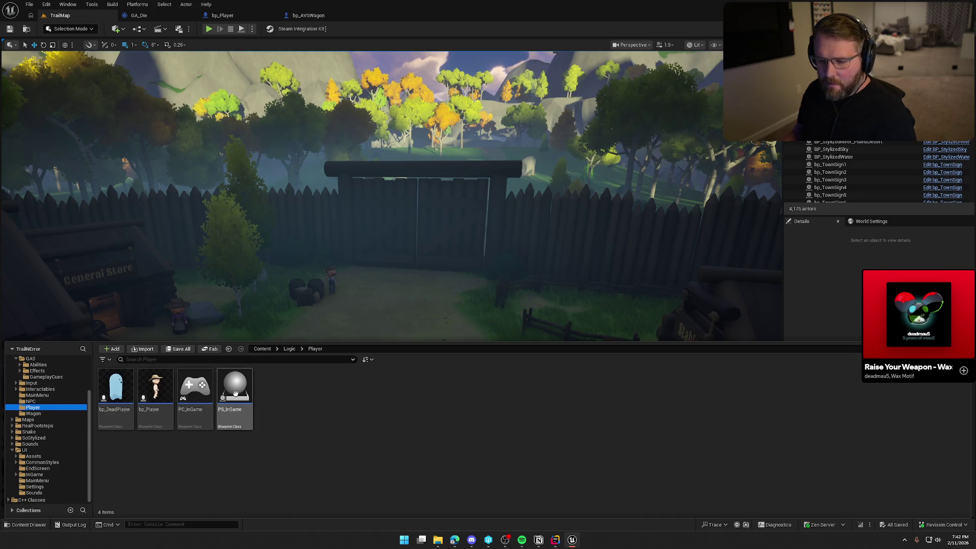
{"action": "double_click", "coordinate": [201, 388]}
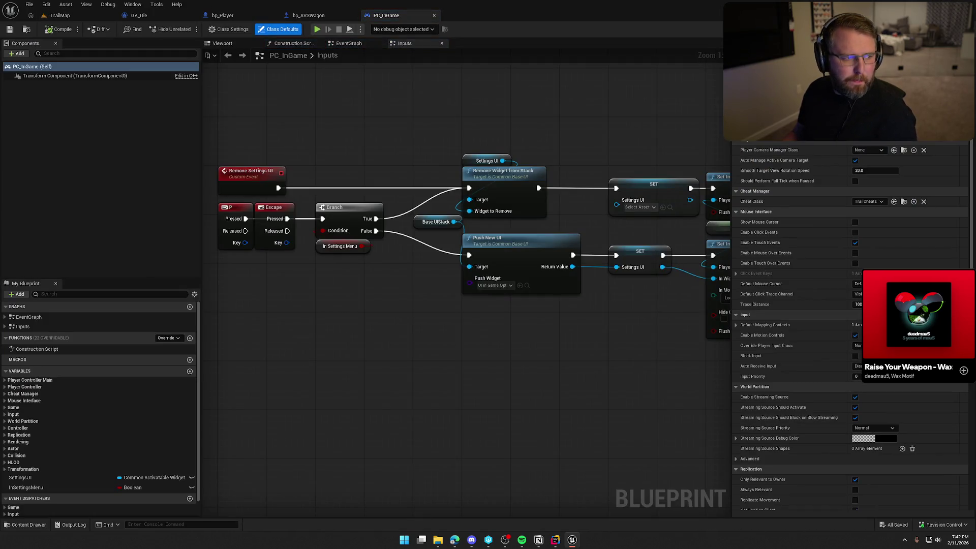
Step: Inspect PC_InGame's Inputs graph branching on In Settings Menu to add or remove Settings UI
{"action": "key", "text": "alt+Tab"}
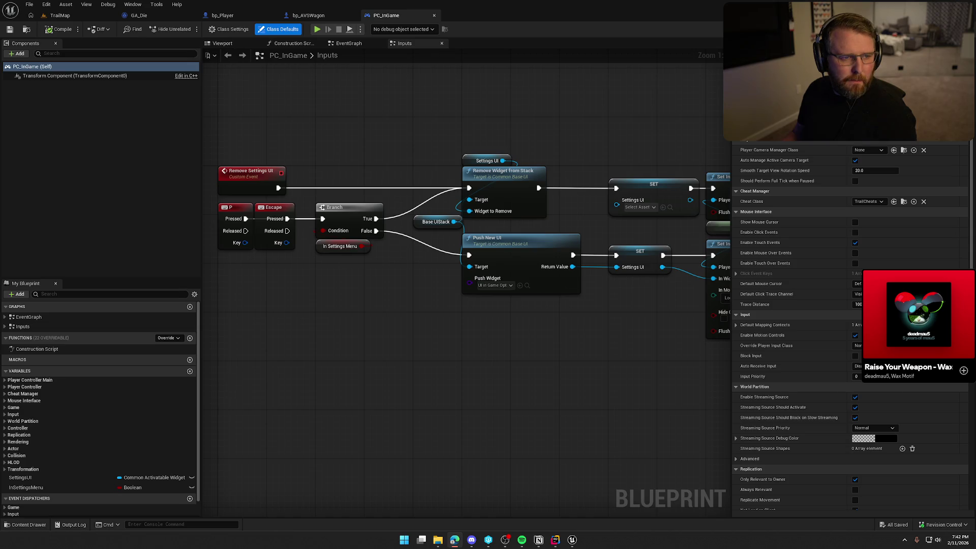
{"action": "left_click", "coordinate": [348, 350]}
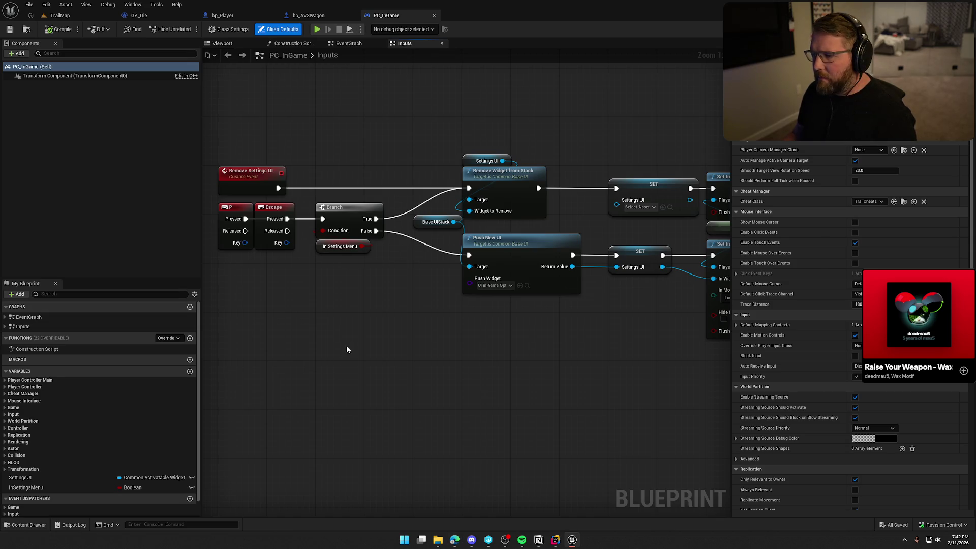
{"action": "key", "text": "alt+Tab"}
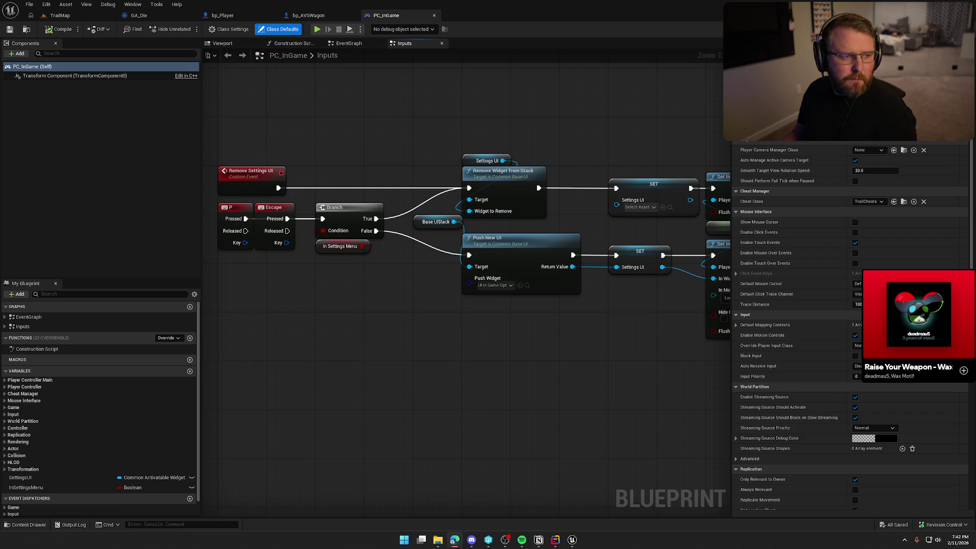
{"action": "left_click", "coordinate": [416, 325]}
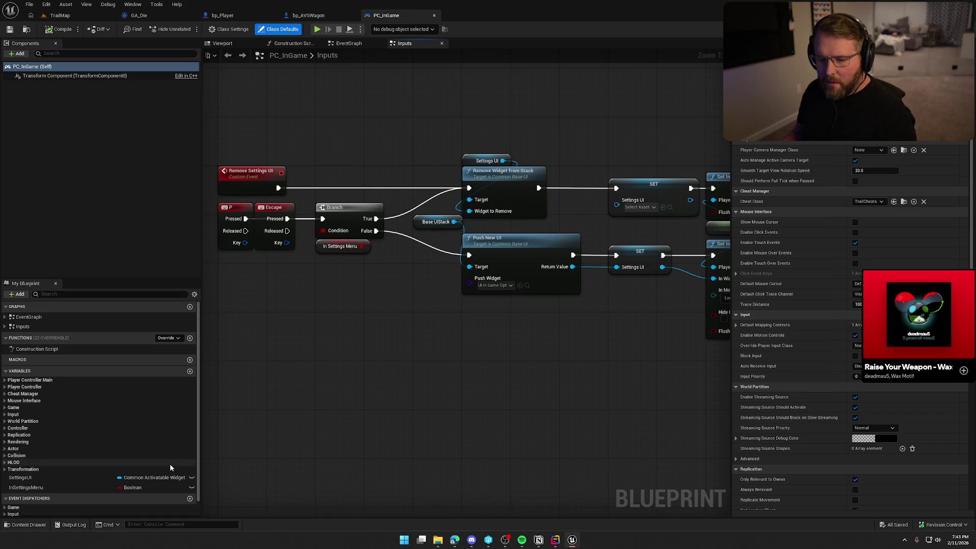
{"action": "right_click", "coordinate": [376, 339]}
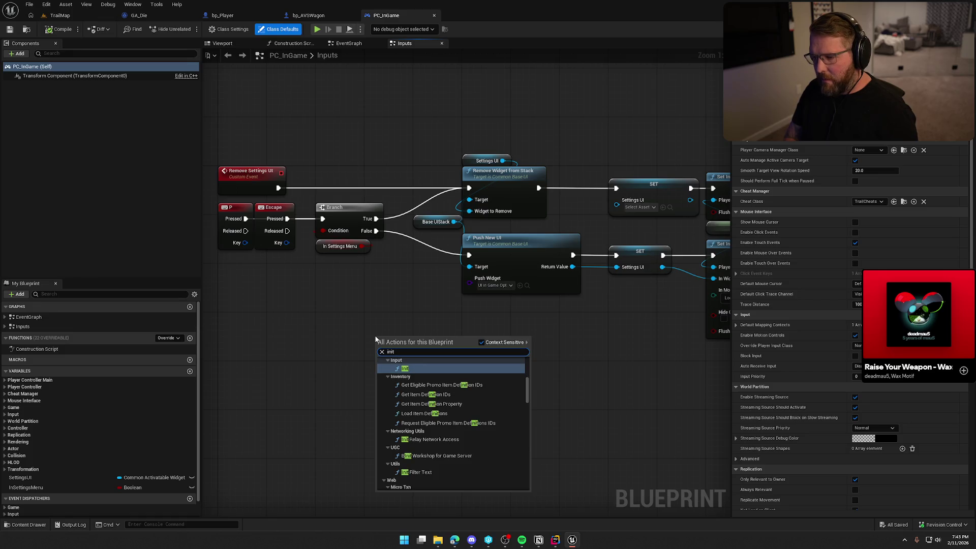
{"action": "key", "text": "Escape"}
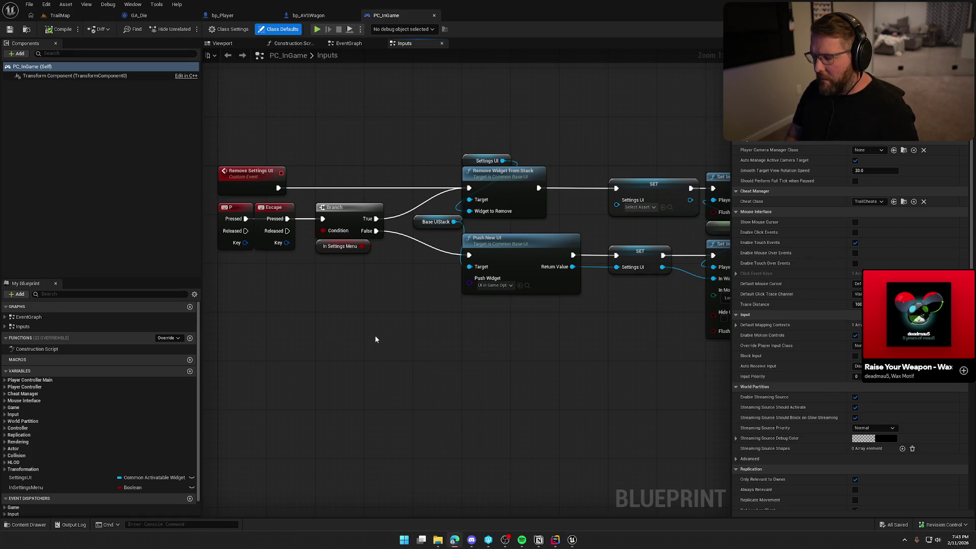
{"action": "key", "text": "alt+Tab"}
{"action": "key", "text": "alt+Tab"}
{"action": "key", "text": "alt+Tab"}
{"action": "key", "text": "alt+Tab"}
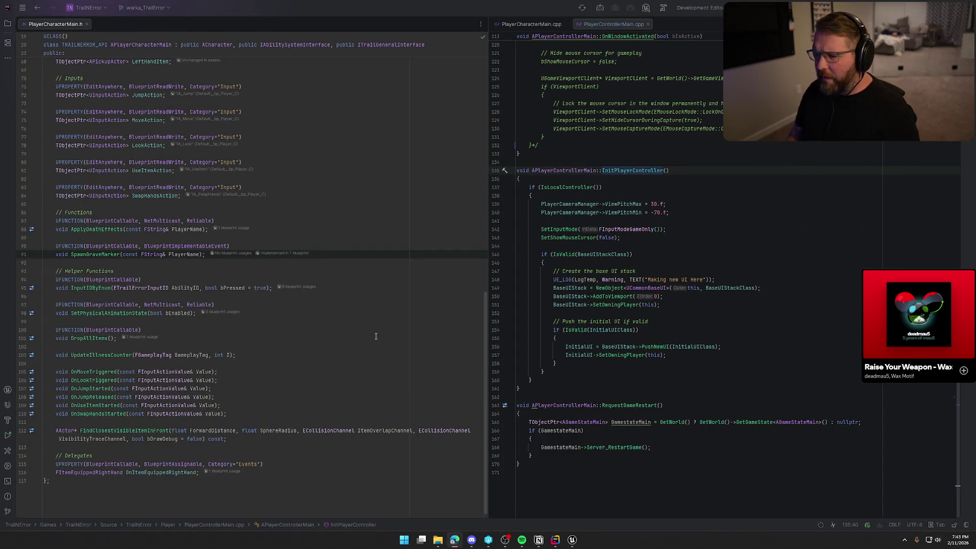
Step: Move PlayerControllerMain.h into the left pane and search the project for InitPlayerController
{"action": "left_click", "coordinate": [652, 170], "text": "ctrl"}
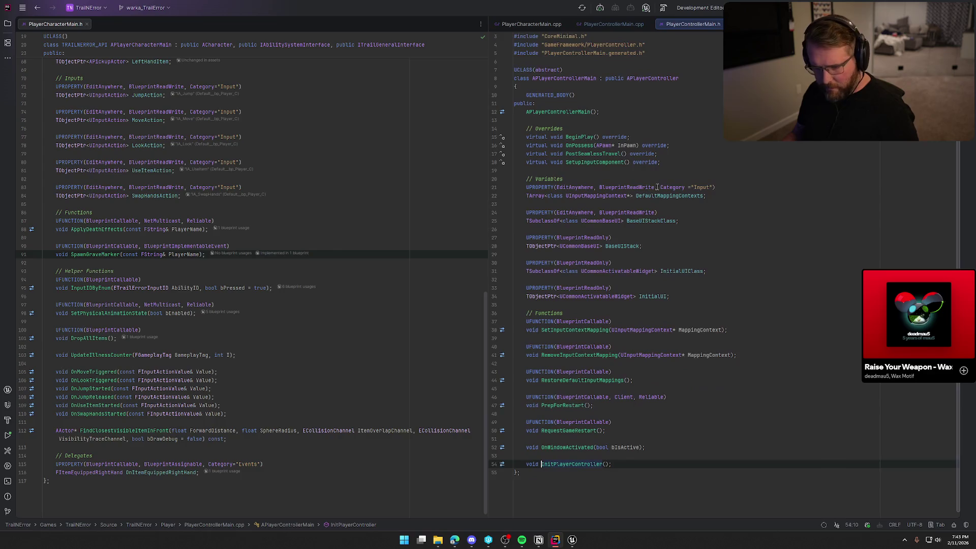
{"action": "mouse_move", "coordinate": [706, 28]}
{"action": "left_mouse_down"}
{"action": "mouse_move", "coordinate": [108, 46]}
{"action": "mouse_move", "coordinate": [133, 30]}
{"action": "left_mouse_up"}
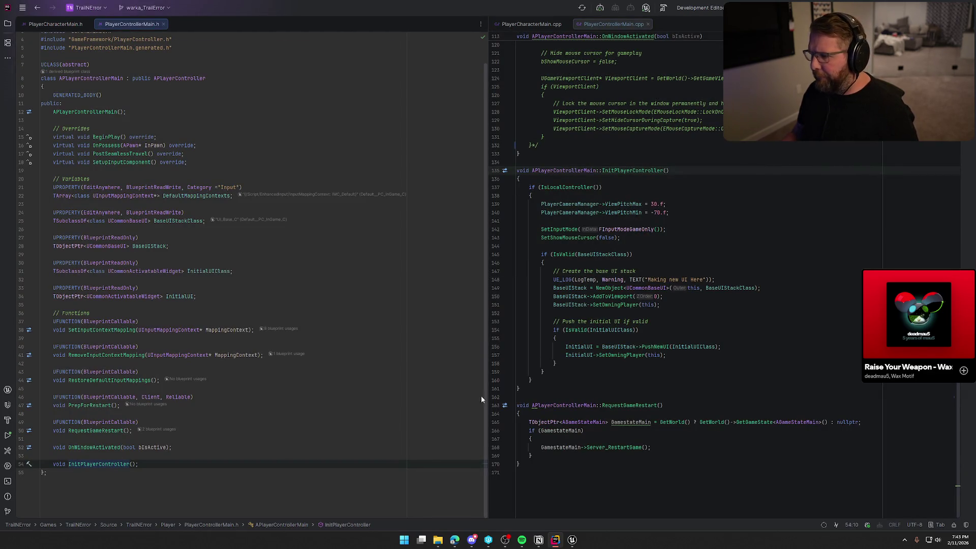
{"action": "double_click", "coordinate": [636, 171]}
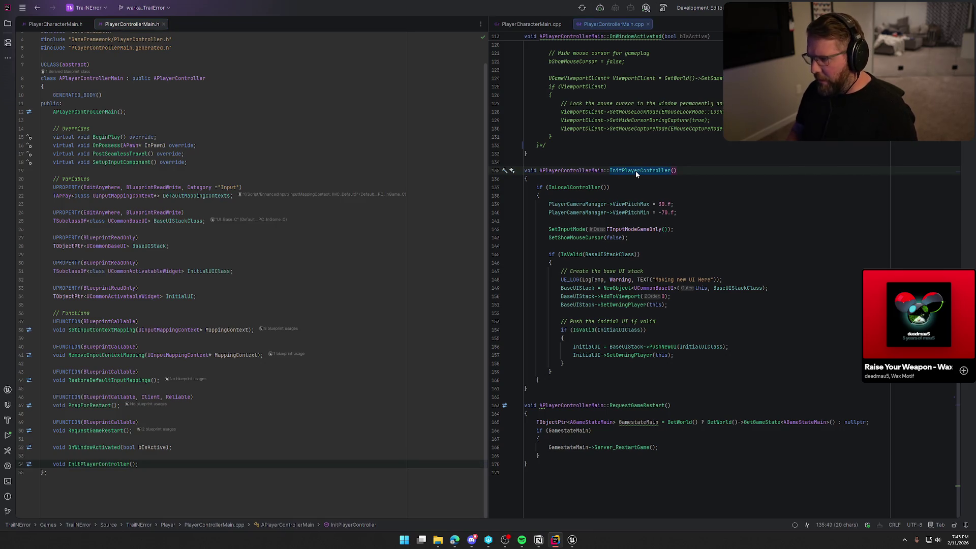
{"action": "key", "text": "shift"}
{"action": "key", "text": "shift"}
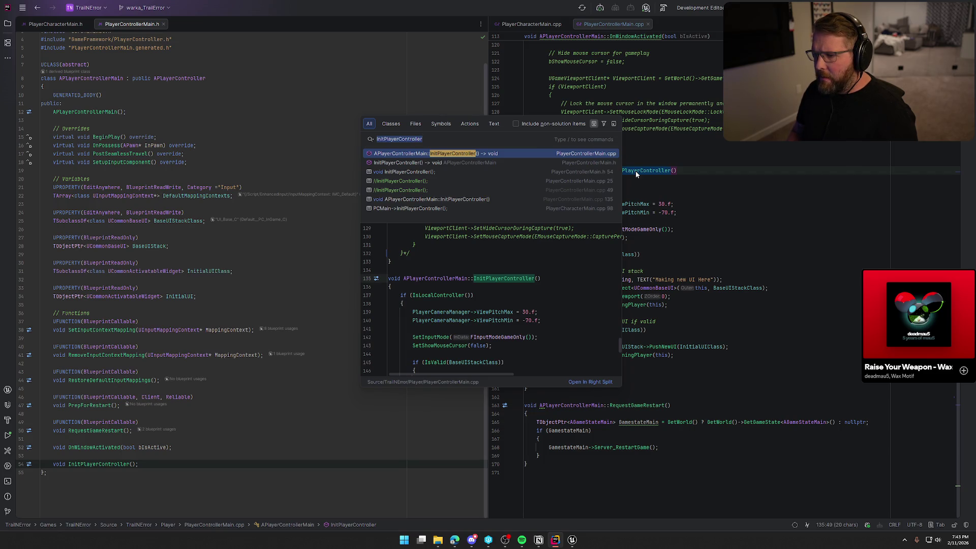
{"action": "left_click", "coordinate": [635, 171]}
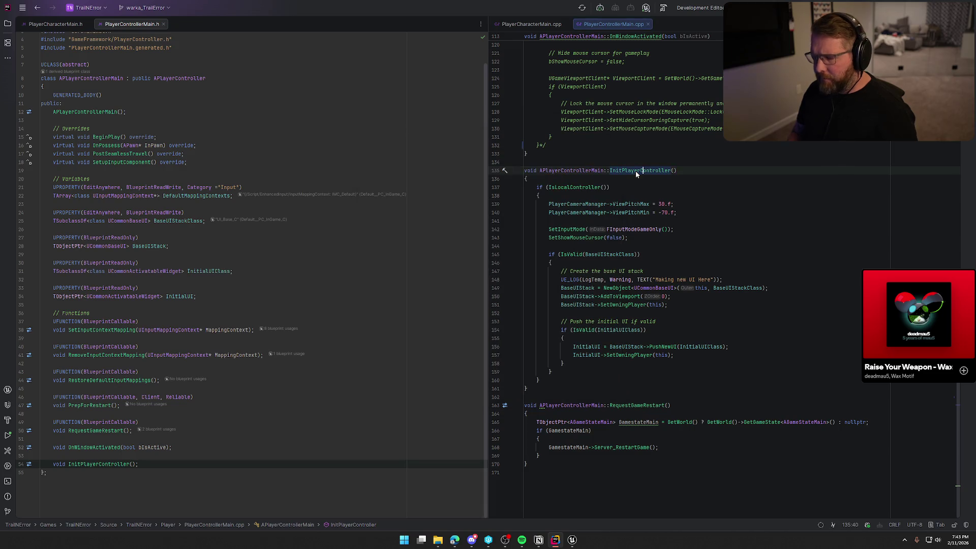
Step: Select InitPlayerController() with its parentheses and run Search Everywhere on it
{"action": "double_click", "coordinate": [635, 170]}
{"action": "left_click", "coordinate": [686, 172]}
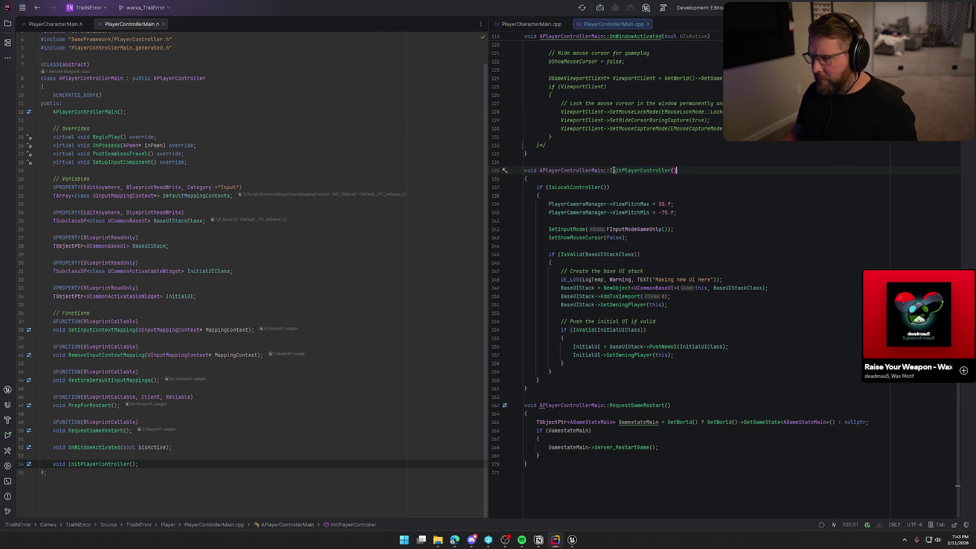
{"action": "left_click", "coordinate": [611, 171], "text": "shift"}
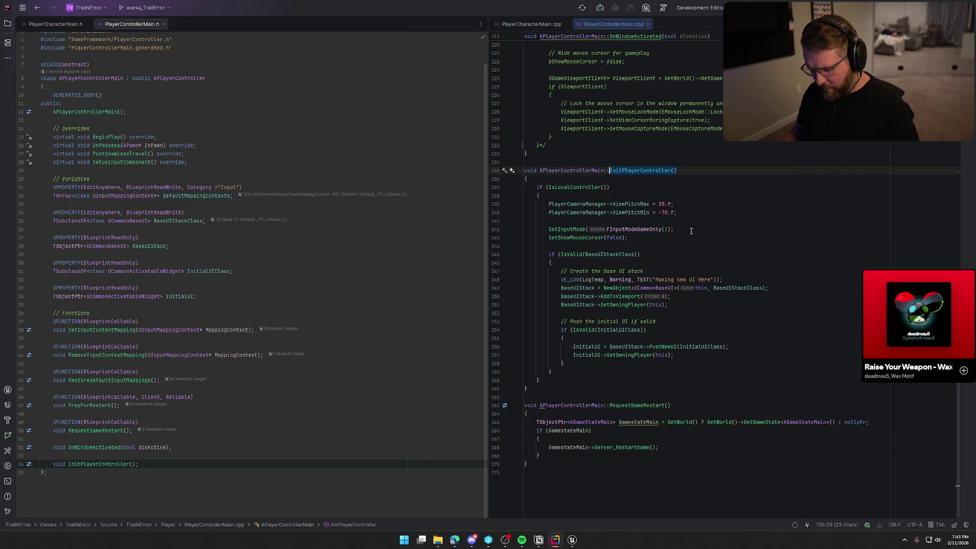
{"action": "key", "text": "shift"}
{"action": "key", "text": "shift"}
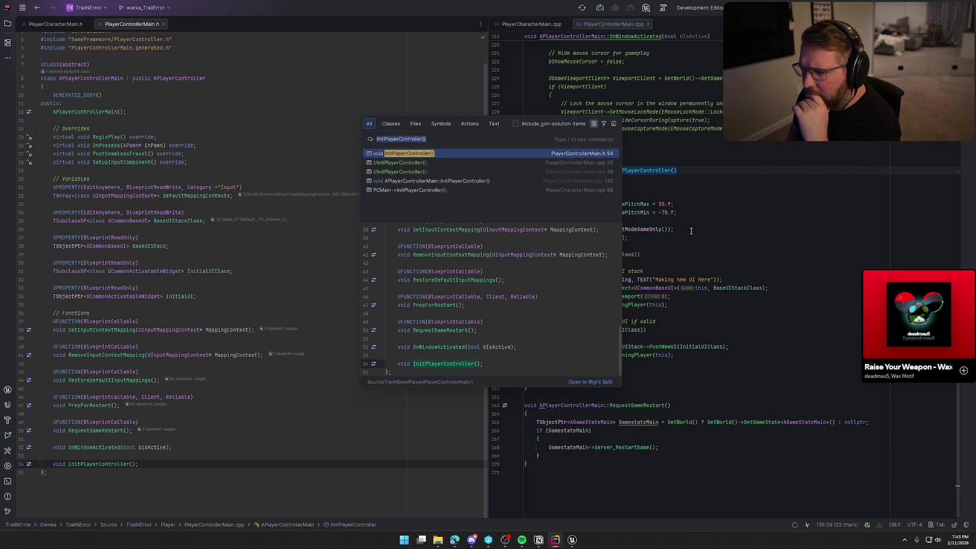
Step: Preview the InitPlayerController results and open the call at PlayerCharacterMain.cpp line 98
{"action": "key", "text": "Down"}
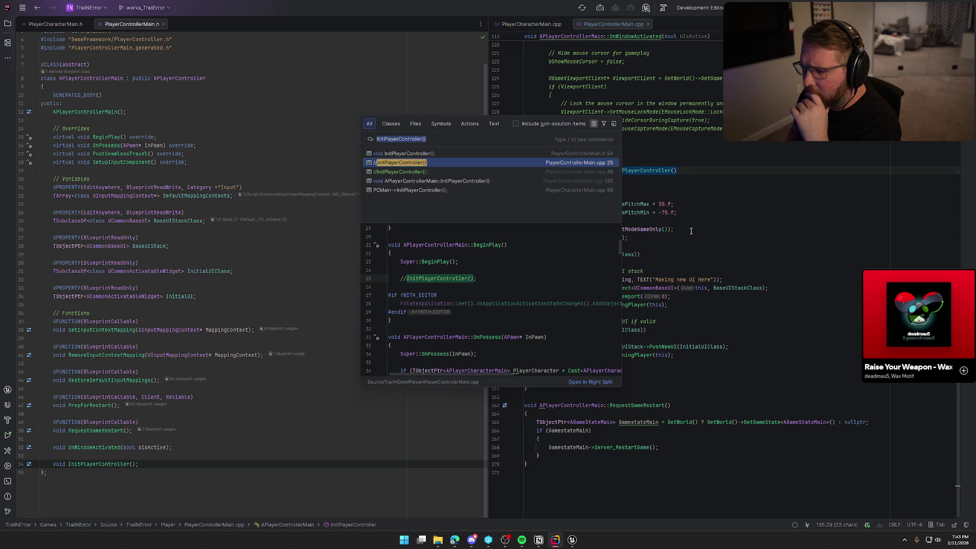
{"action": "key", "text": "Down"}
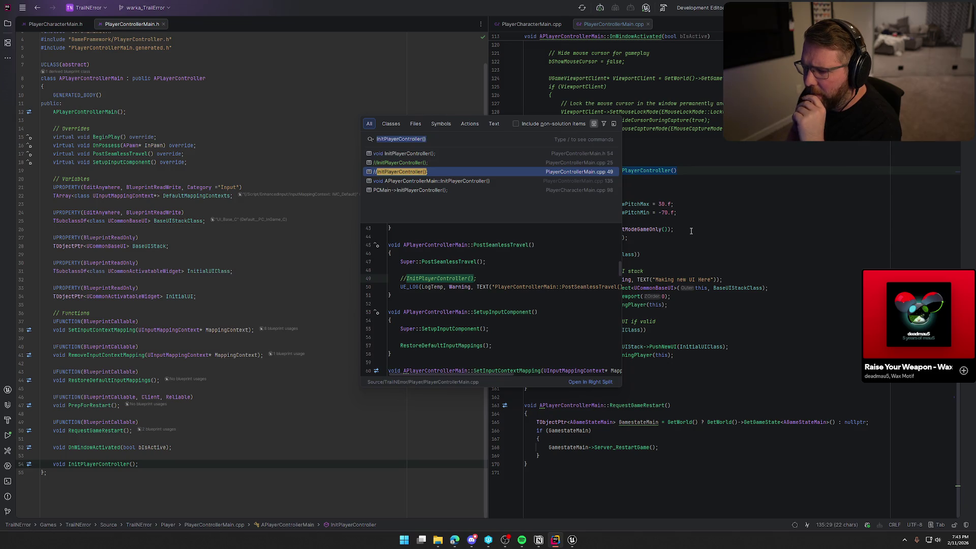
{"action": "key", "text": "Down"}
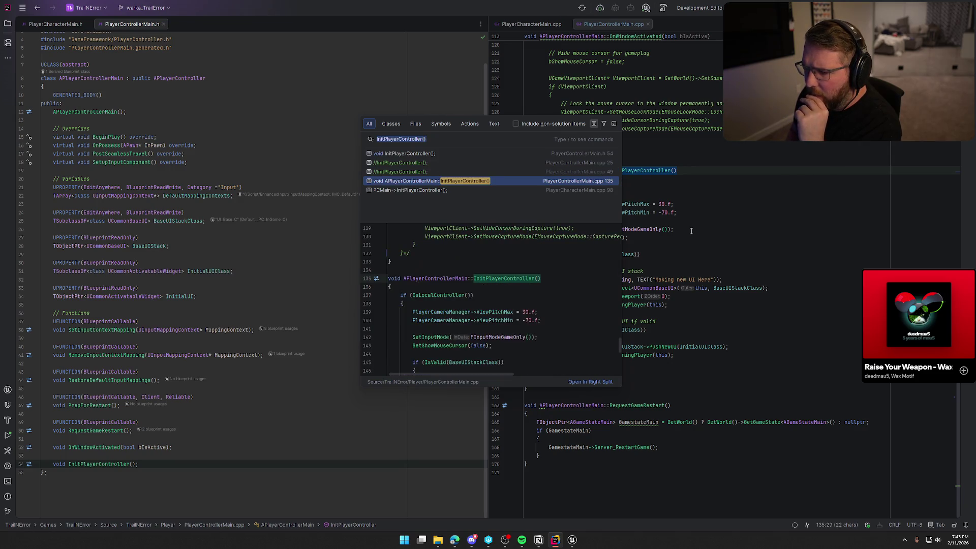
{"action": "key", "text": "Down"}
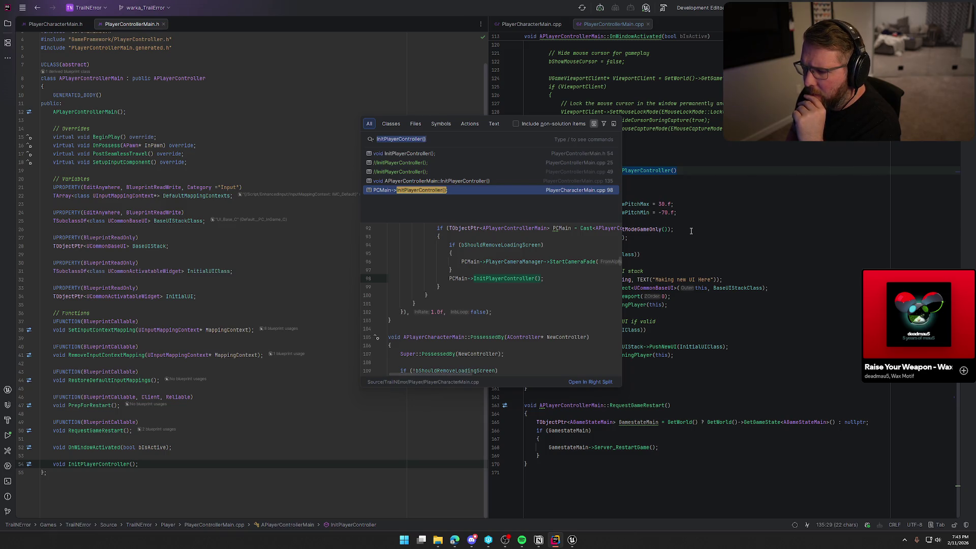
{"action": "key", "text": "Return"}
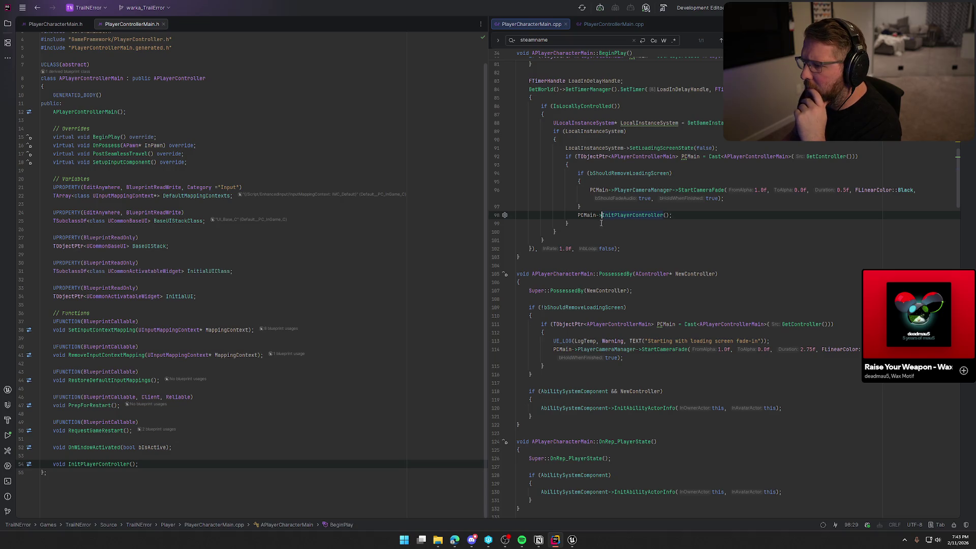
Step: Review BeginPlay, close the steamname search, and return to InitPlayerController in PlayerControllerMain.cpp
{"action": "left_click", "coordinate": [707, 216]}
{"action": "scroll", "coordinate": [706, 216], "scroll_direction": "up", "scroll_amount": 3}
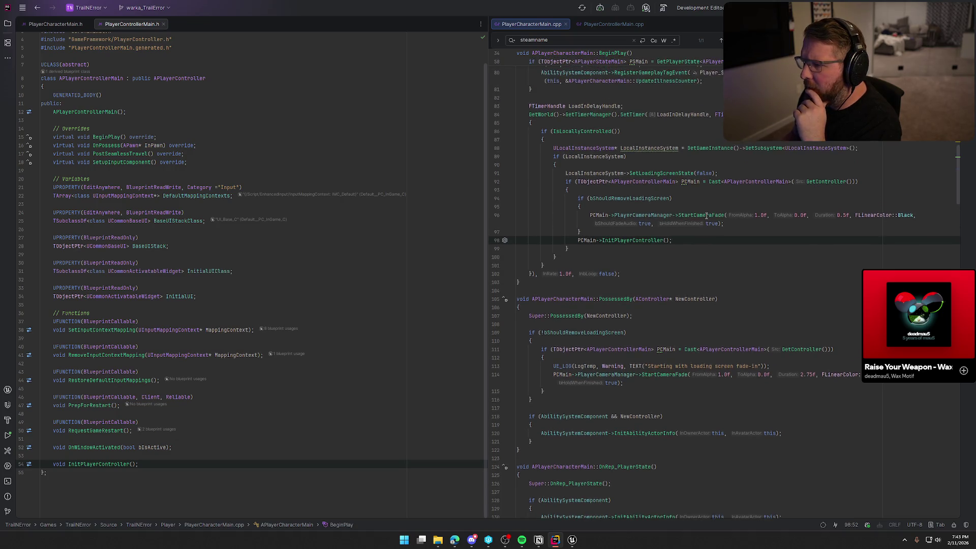
{"action": "scroll", "coordinate": [709, 286], "scroll_direction": "up", "scroll_amount": 9}
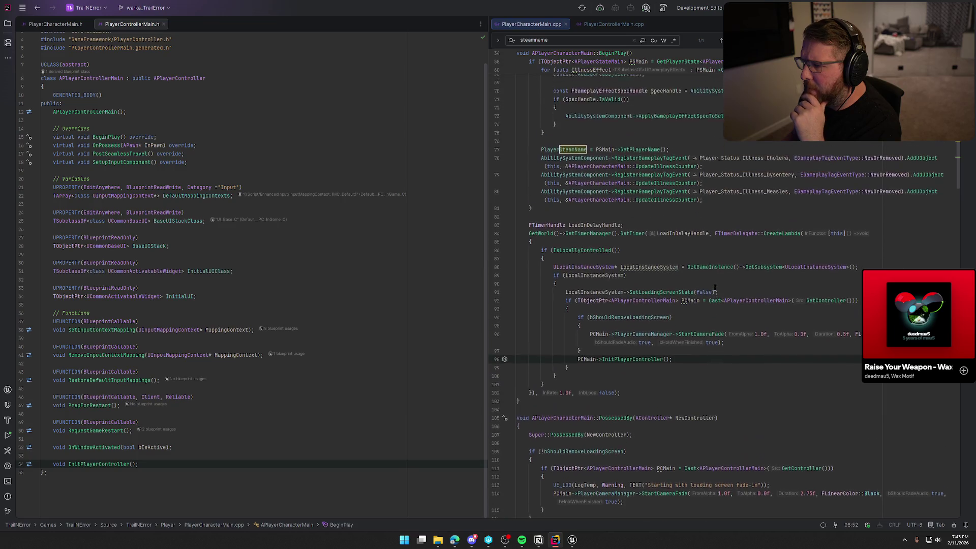
{"action": "scroll", "coordinate": [714, 288], "scroll_direction": "up", "scroll_amount": 6}
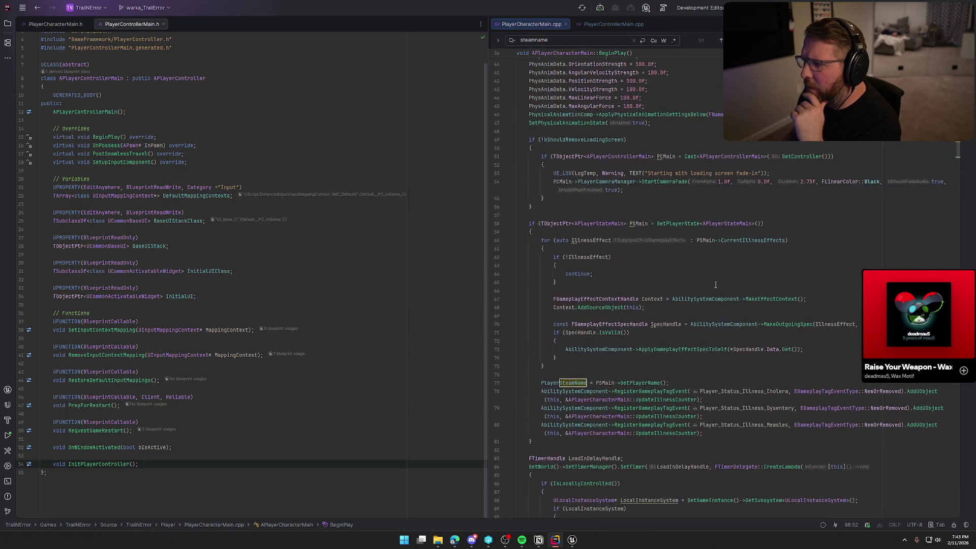
{"action": "scroll", "coordinate": [715, 286], "scroll_direction": "down", "scroll_amount": 5}
{"action": "scroll", "coordinate": [716, 286], "scroll_direction": "down", "scroll_amount": 8}
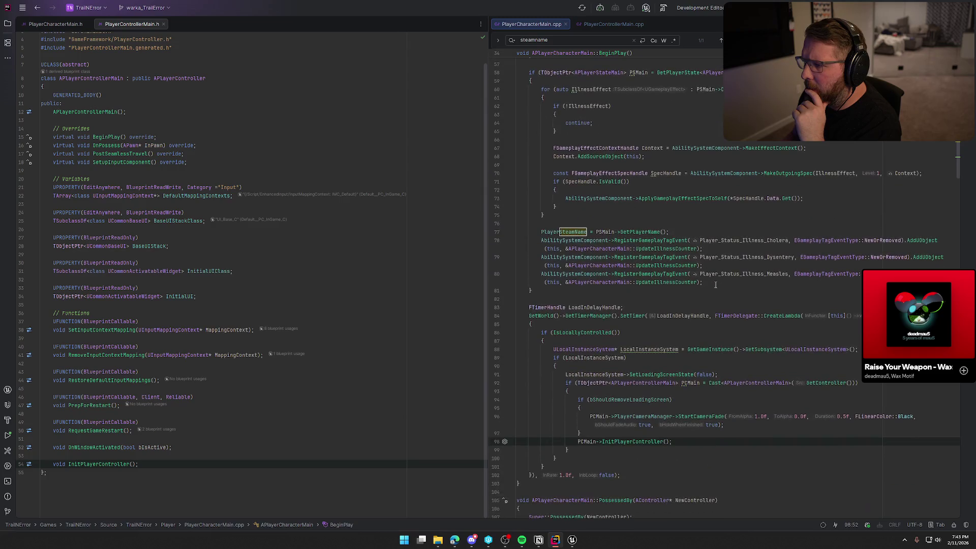
{"action": "scroll", "coordinate": [715, 286], "scroll_direction": "down", "scroll_amount": 2}
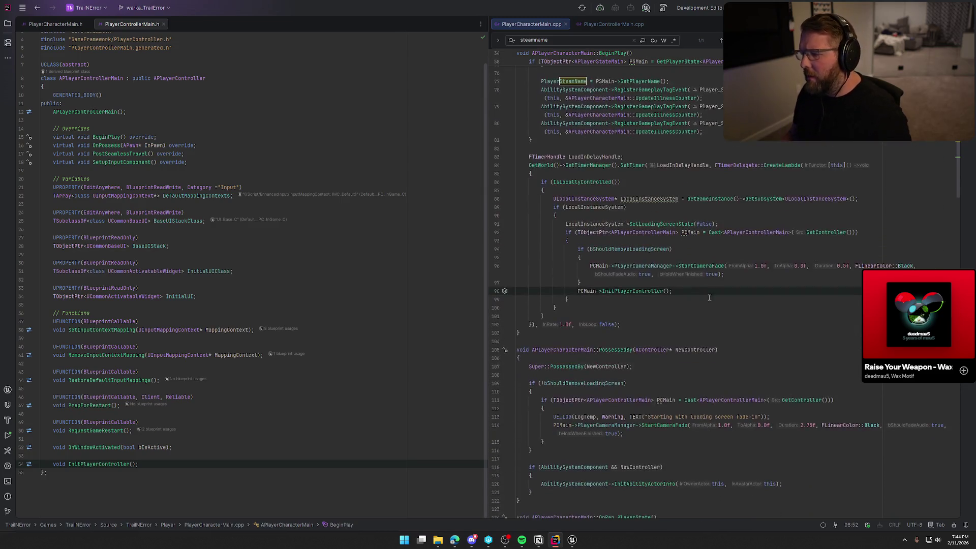
{"action": "key", "text": "Escape"}
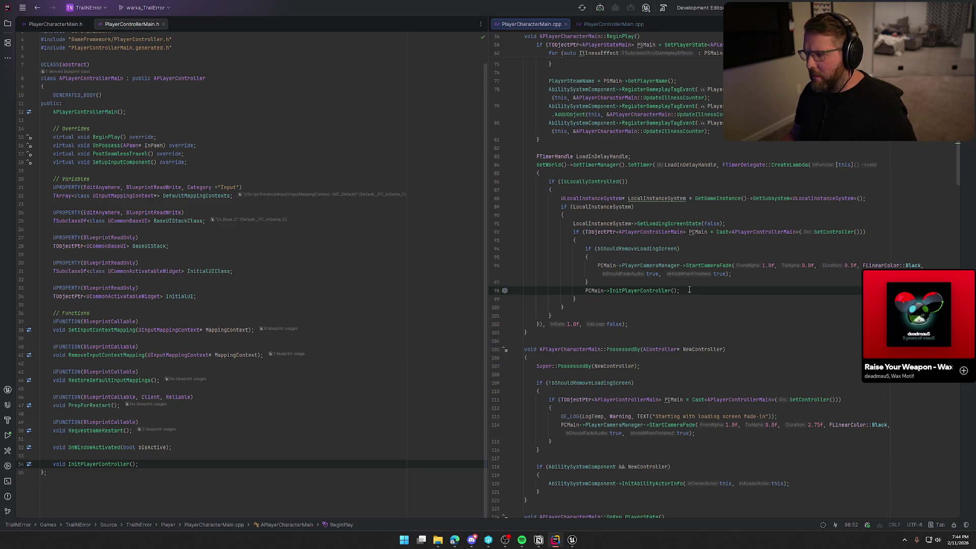
{"action": "left_click", "coordinate": [642, 291], "text": "ctrl"}
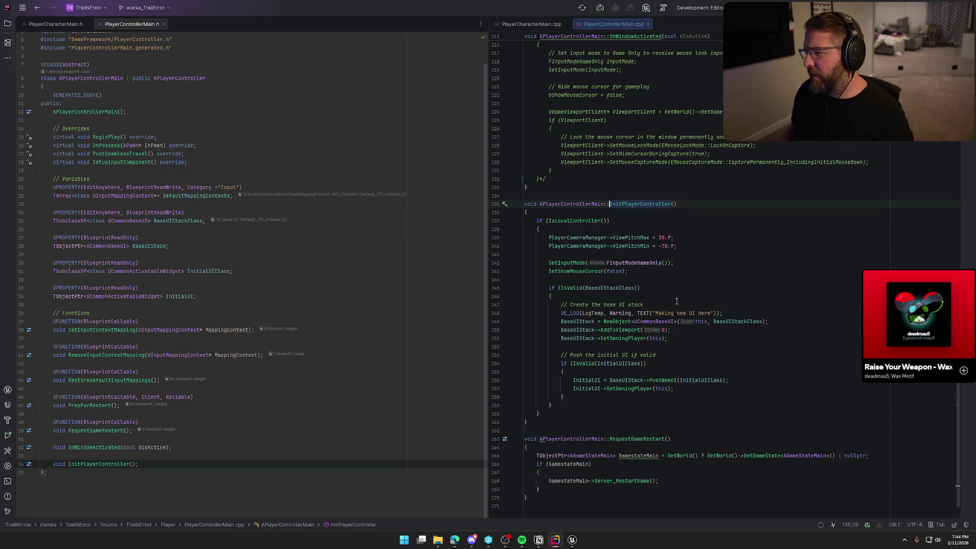
Step: Add RestoreDefaultInputMappings(); on a new line after SetShowMouseCursor in InitPlayerController
{"action": "left_click", "coordinate": [635, 271]}
{"action": "key", "text": "Return"}
{"action": "type", "text": "Restor"}
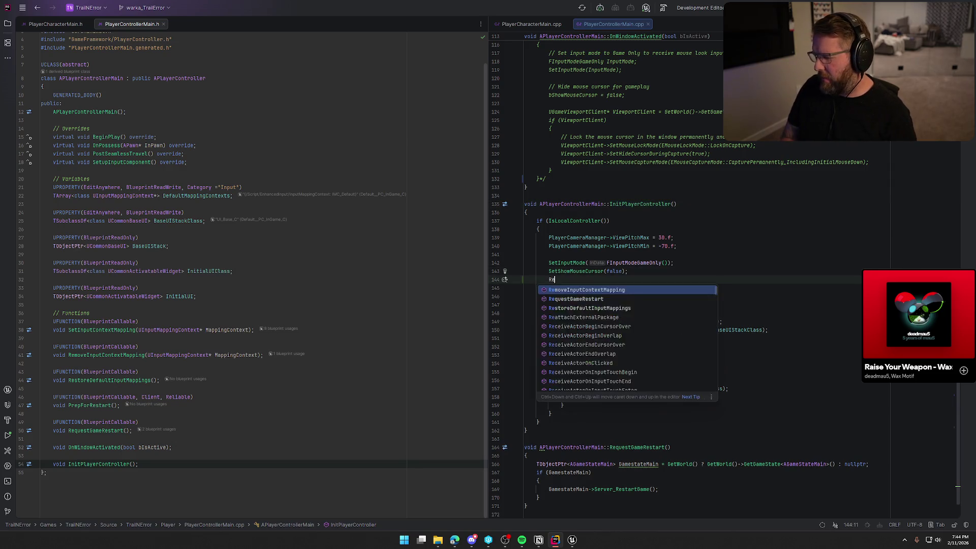
{"action": "key", "text": "Return"}
{"action": "type", "text": ";"}
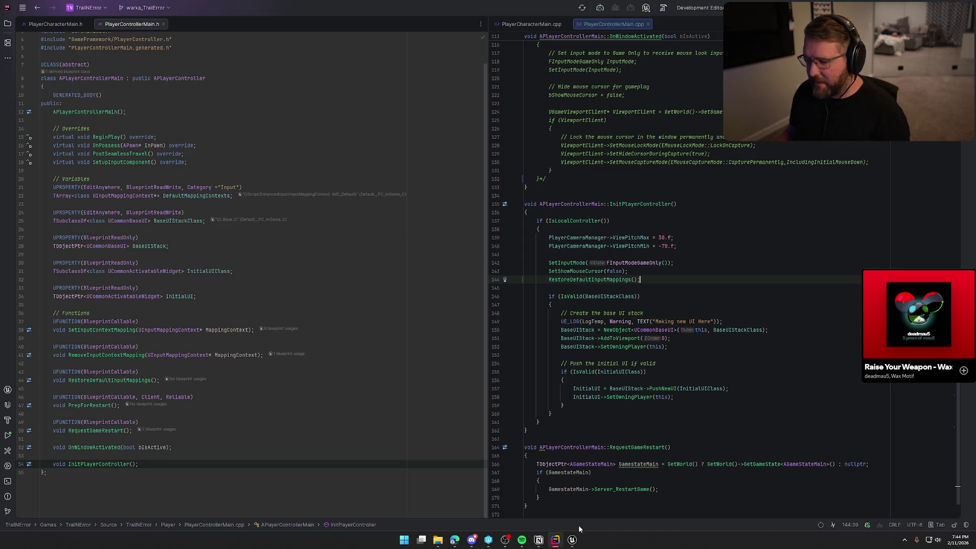
{"action": "left_click", "coordinate": [572, 540]}
{"action": "left_click", "coordinate": [58, 15]}
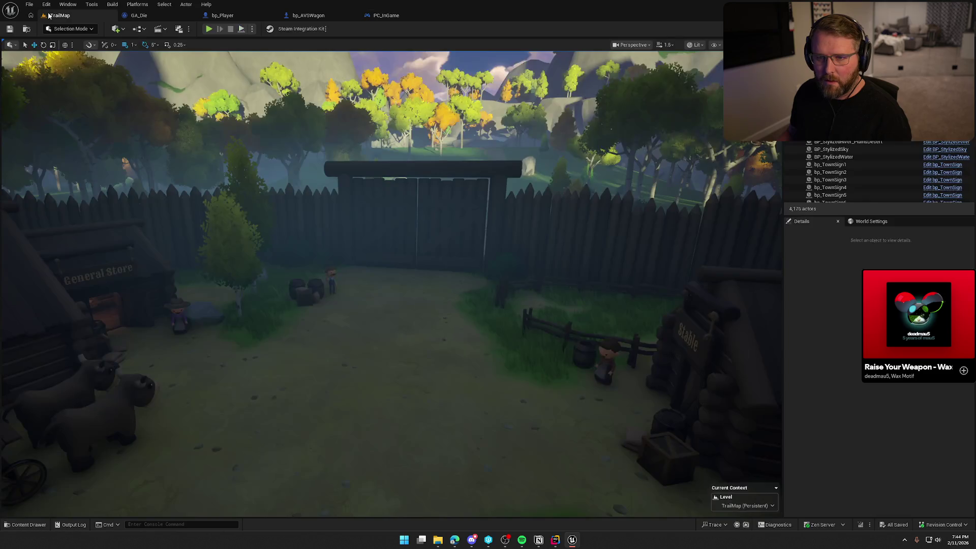
Step: Live-recompile the C++ changes with Ctrl+Alt+F11, end the play test, and open bp_Player
{"action": "key", "text": "ctrl+alt+F11"}
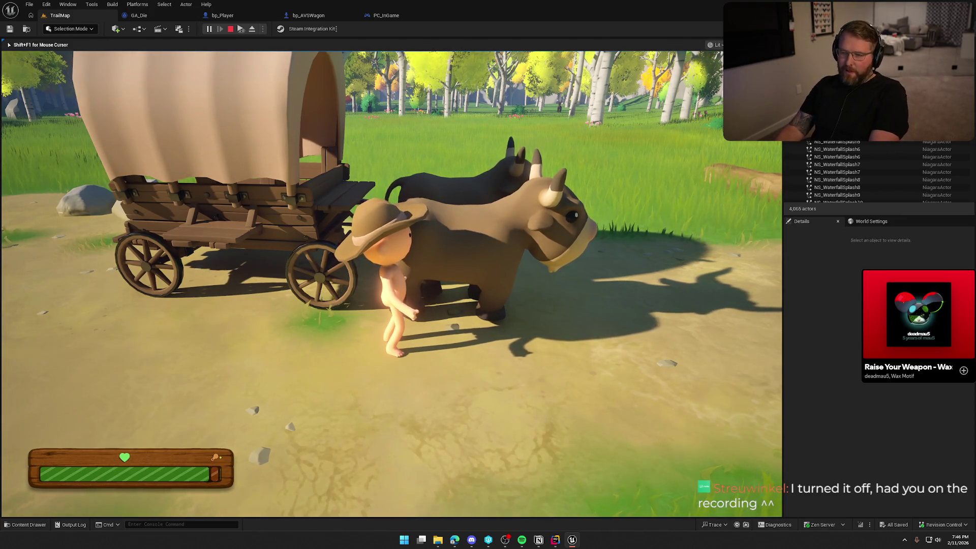
{"action": "key", "text": "Escape"}
{"action": "left_click", "coordinate": [222, 15]}
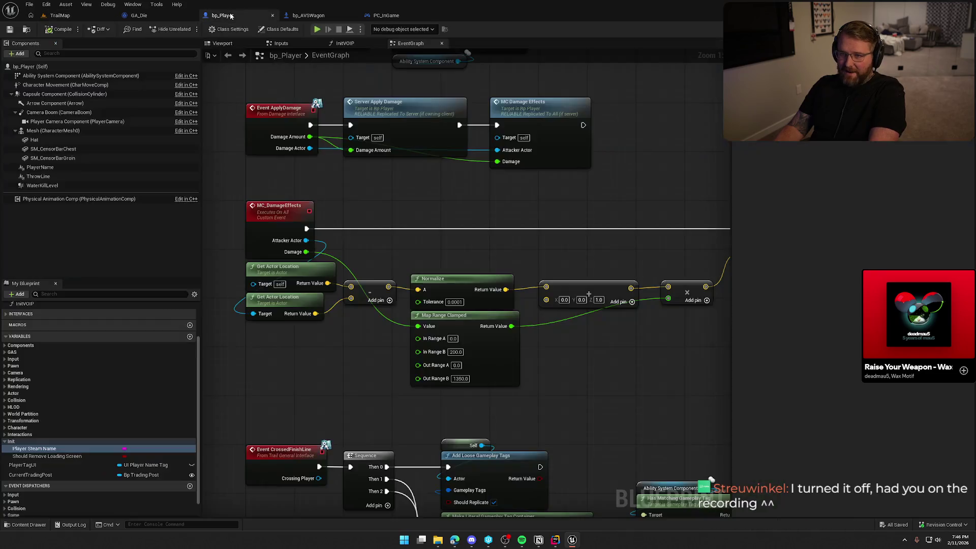
Step: Add a Debug Key V input event to bp_Player's Inputs graph
{"action": "left_click", "coordinate": [288, 44]}
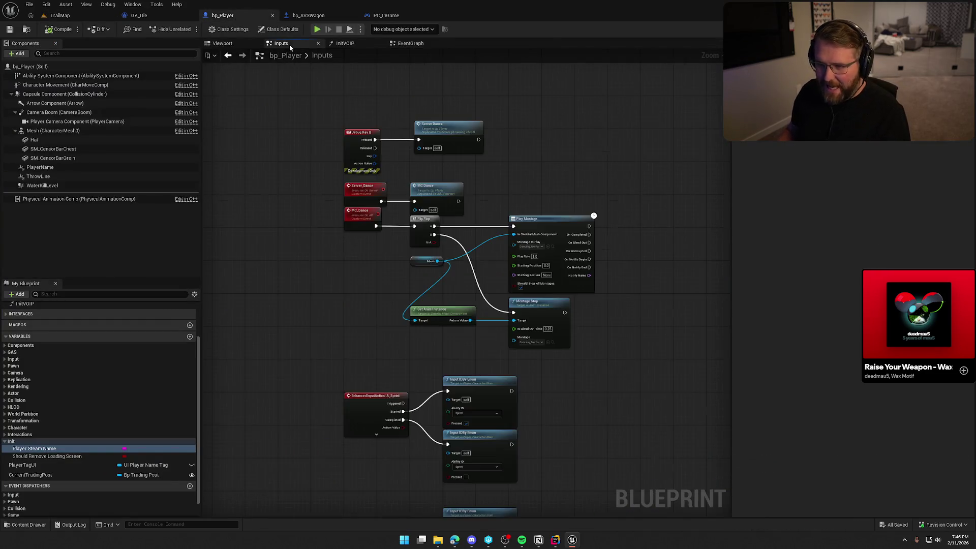
{"action": "right_click", "coordinate": [331, 175]}
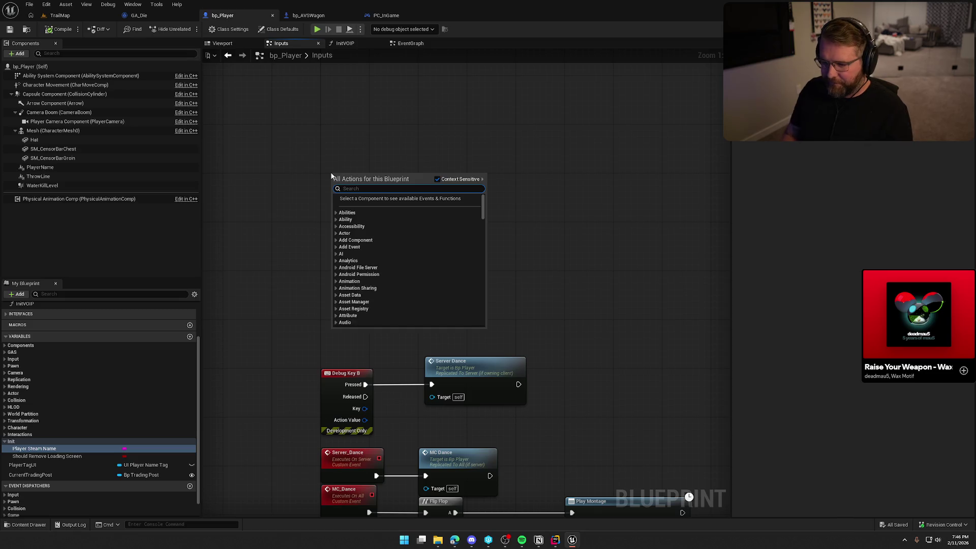
{"action": "type", "text": "input debug"}
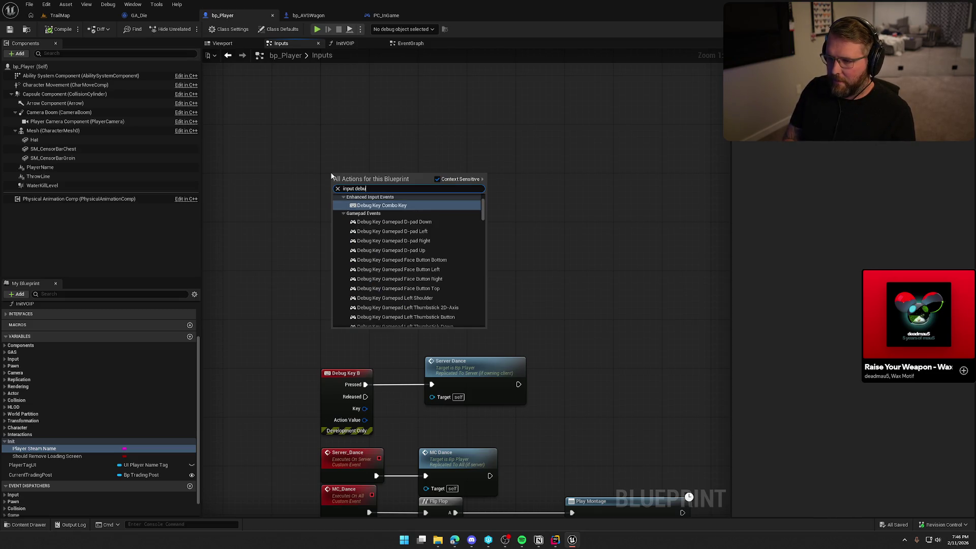
{"action": "type", "text": " v"}
{"action": "left_click", "coordinate": [371, 207]}
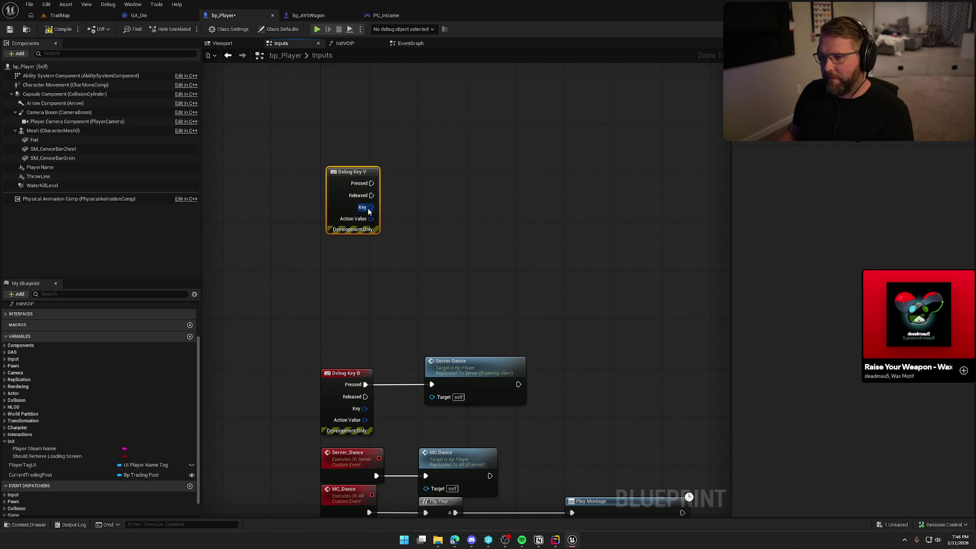
{"action": "mouse_move", "coordinate": [346, 179]}
{"action": "left_mouse_down"}
{"action": "mouse_move", "coordinate": [346, 130]}
{"action": "mouse_move", "coordinate": [449, 136]}
{"action": "left_mouse_up"}
{"action": "left_click", "coordinate": [457, 213]}
{"action": "key", "text": "Escape"}
Step: Wire Debug Key V Pressed to ApplyGameplayEffectToSelf on the Ability System Component with GE_Freezing
{"action": "mouse_move", "coordinate": [81, 76]}
{"action": "left_mouse_down"}
{"action": "mouse_move", "coordinate": [239, 106]}
{"action": "mouse_move", "coordinate": [374, 99]}
{"action": "mouse_move", "coordinate": [445, 112]}
{"action": "mouse_move", "coordinate": [358, 101]}
{"action": "mouse_move", "coordinate": [430, 113]}
{"action": "left_mouse_up"}
{"action": "type", "text": "apply ga"}
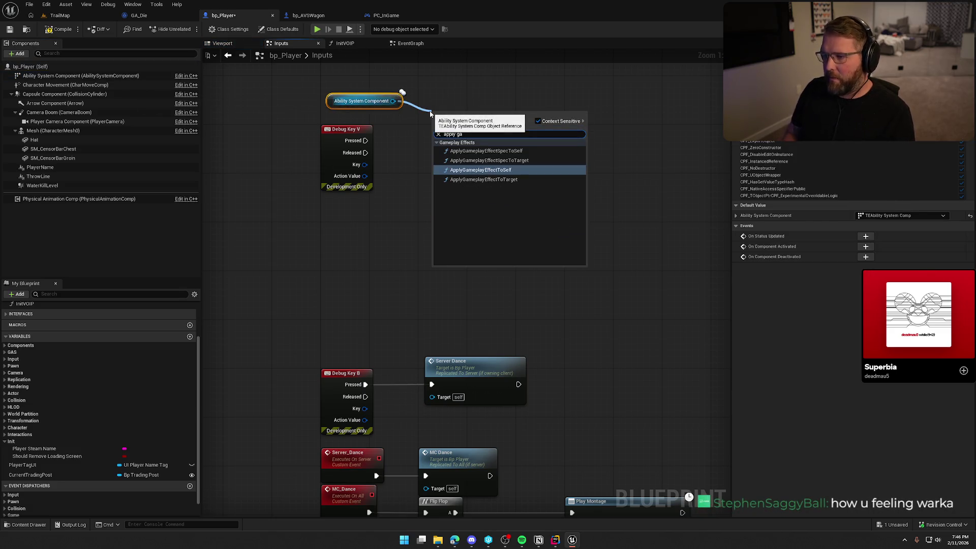
{"action": "key", "text": "Return"}
{"action": "left_click_drag", "start_coordinate": [365, 141], "coordinate": [457, 137]}
{"action": "left_click", "coordinate": [447, 171]}
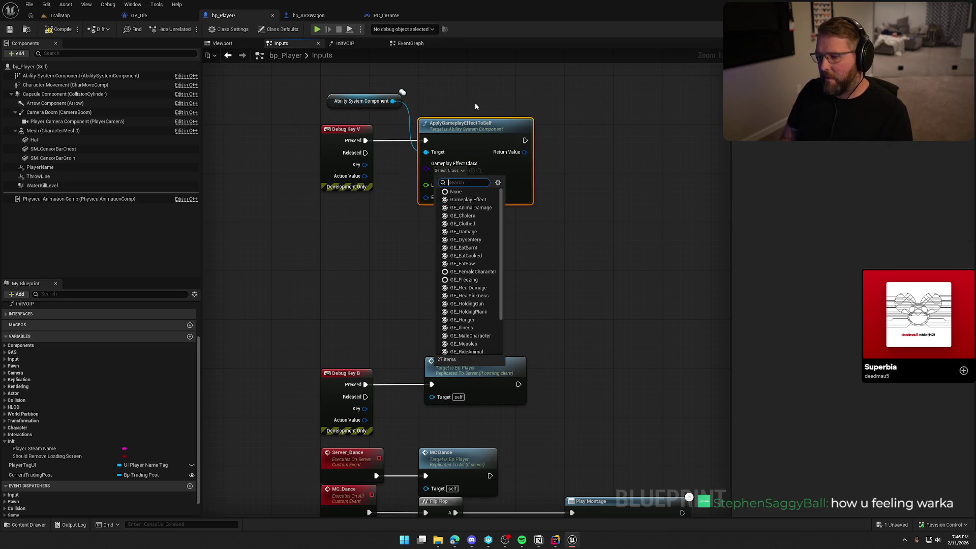
{"action": "type", "text": "free"}
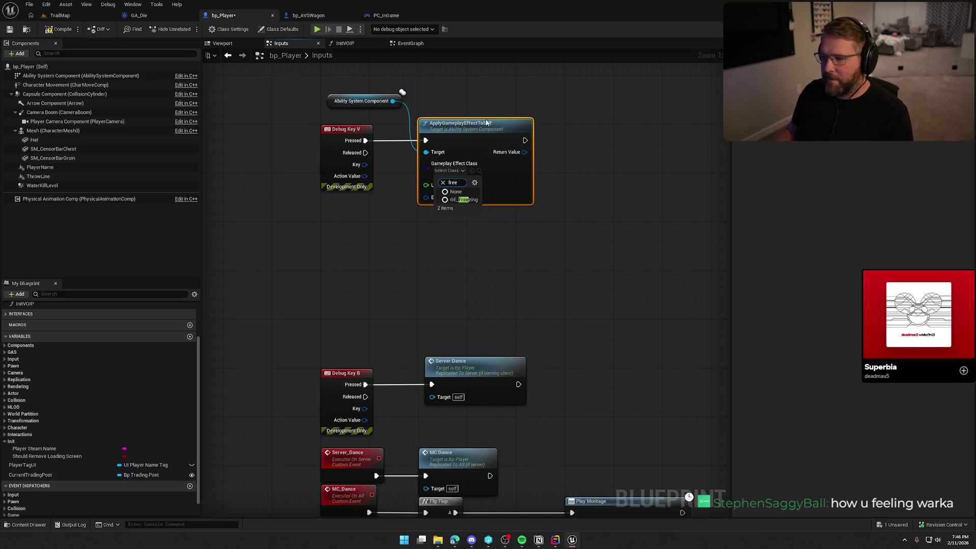
{"action": "left_click", "coordinate": [472, 200]}
{"action": "left_click", "coordinate": [455, 285]}
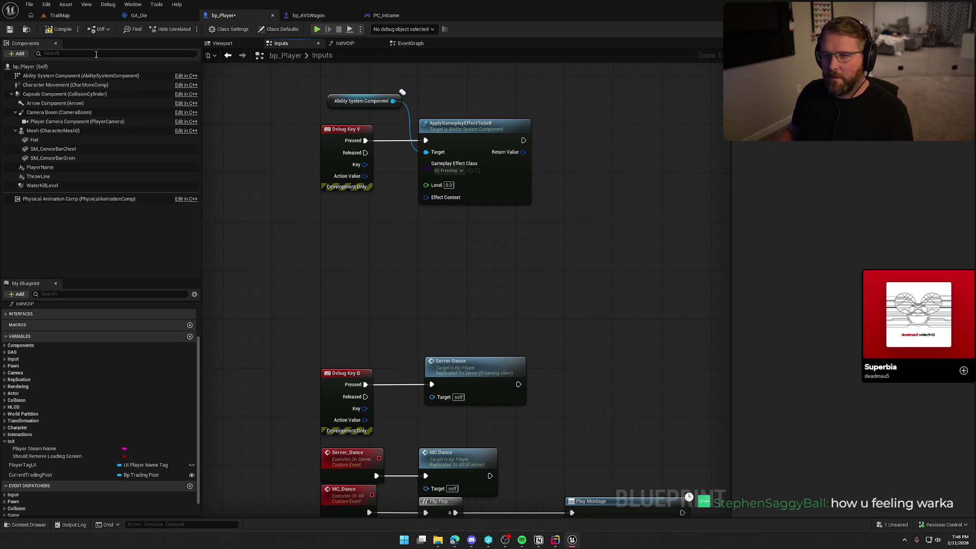
{"action": "left_click", "coordinate": [61, 17]}
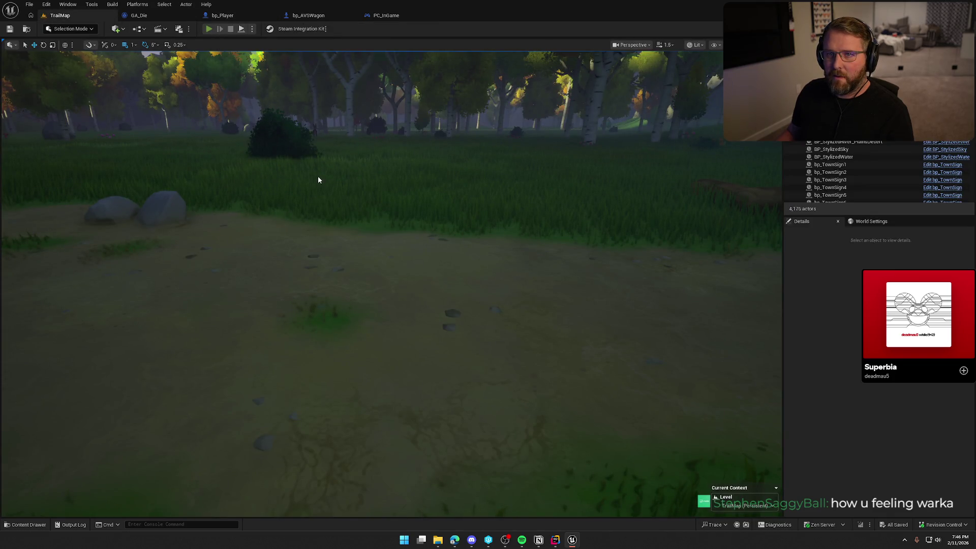
Step: Play-test driving the wagon toward the gate, dismount, then stop the session
{"action": "key", "text": "alt+p"}
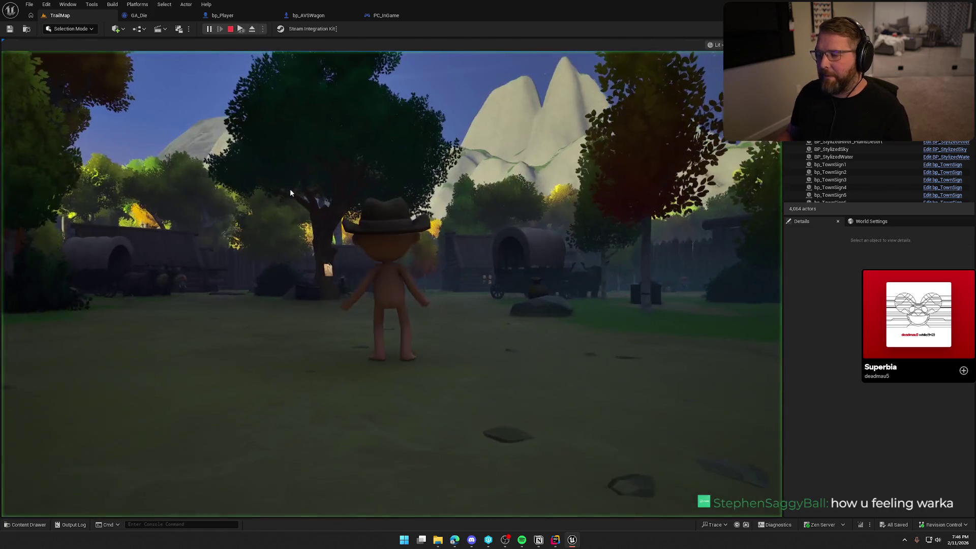
{"action": "key", "text": "w"}
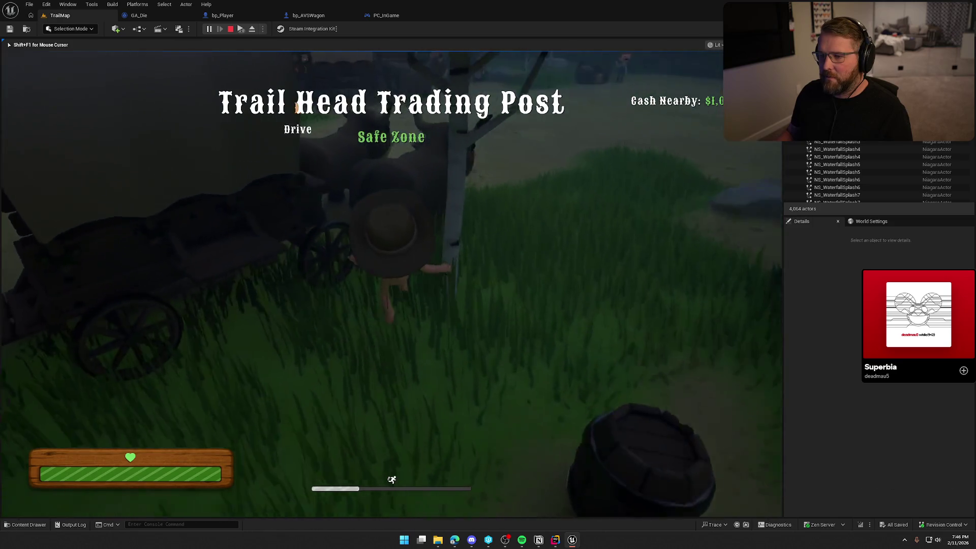
{"action": "key", "text": "e"}
{"action": "key", "text": "w"}
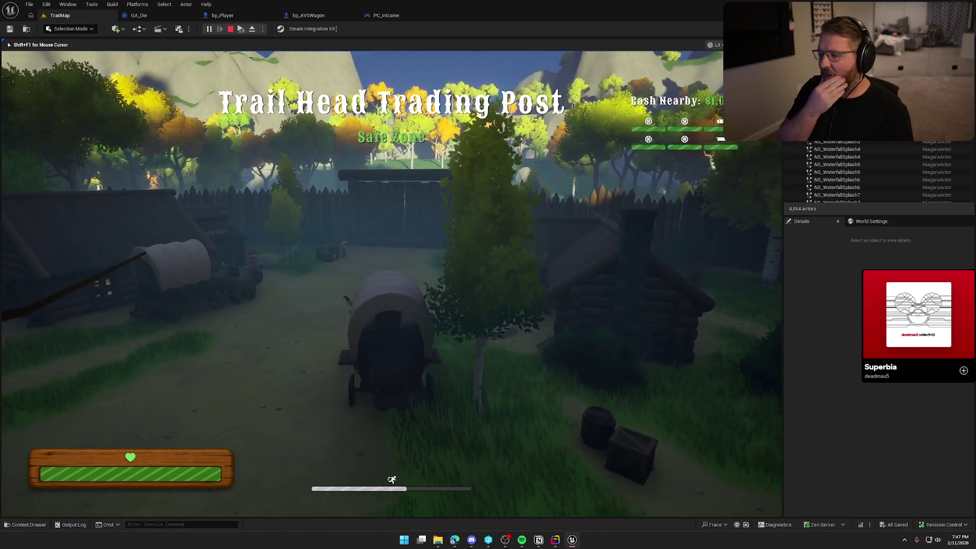
{"action": "key", "text": "w"}
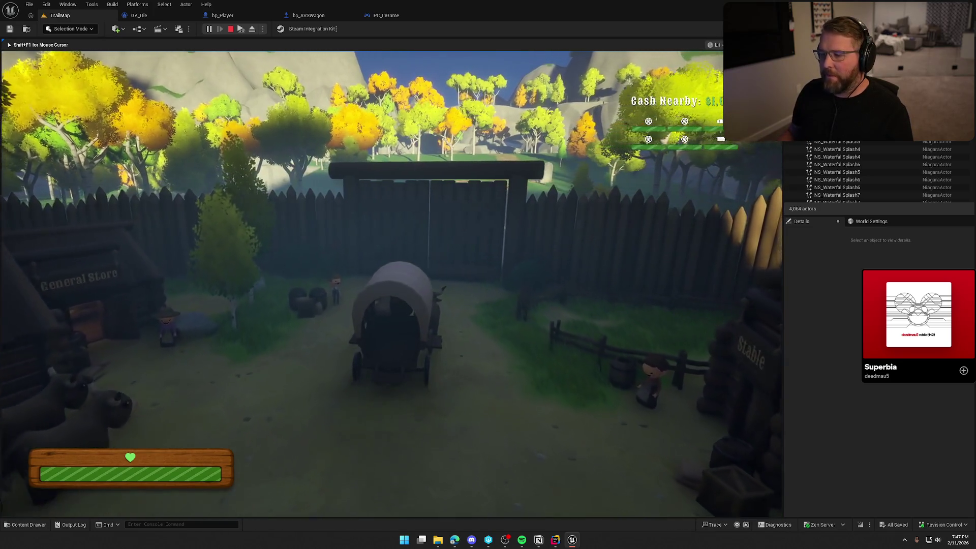
{"action": "key", "text": "shift+w"}
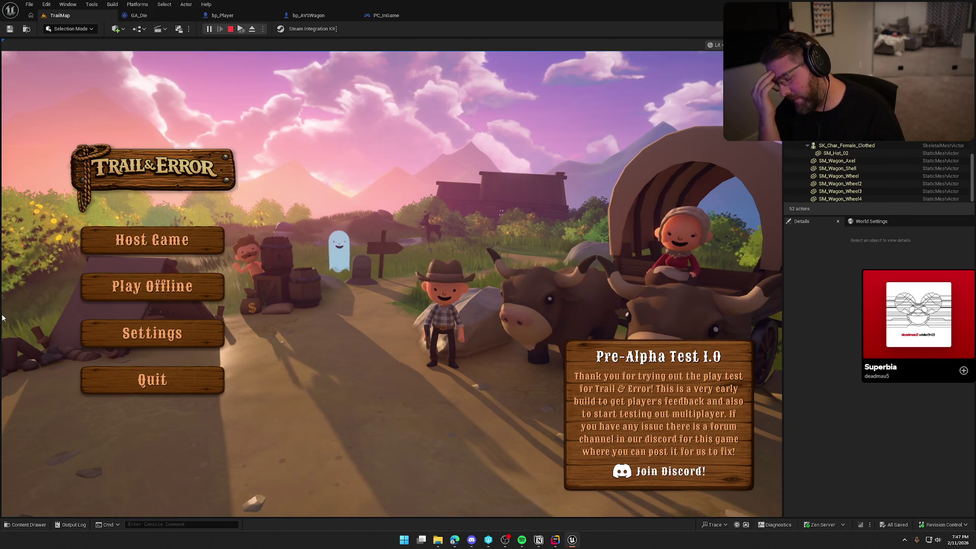
{"action": "key", "text": "Escape"}
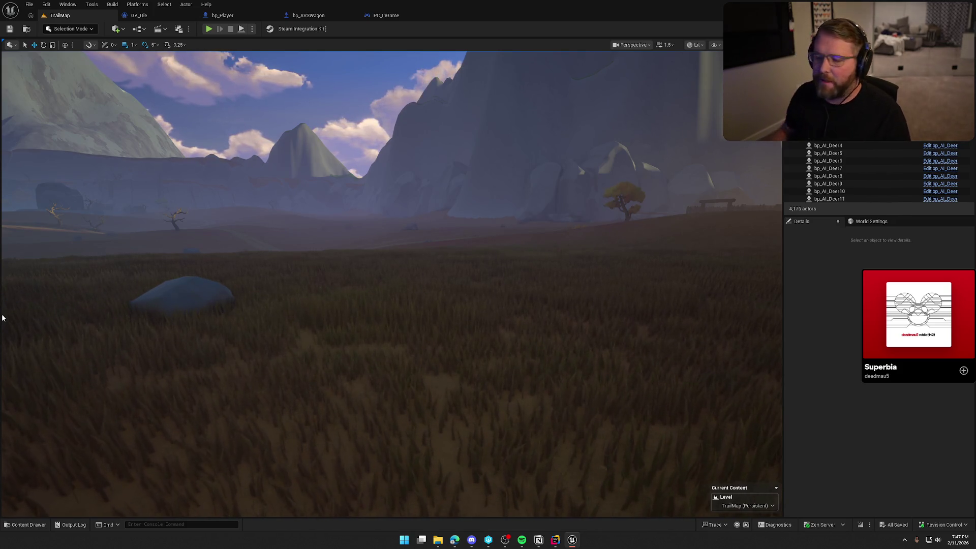
Step: Run net.AllowPIESeamlessTravel true in the Cmd console to enable seamless travel in PIE
{"action": "left_click", "coordinate": [158, 525]}
{"action": "key", "text": "Up"}
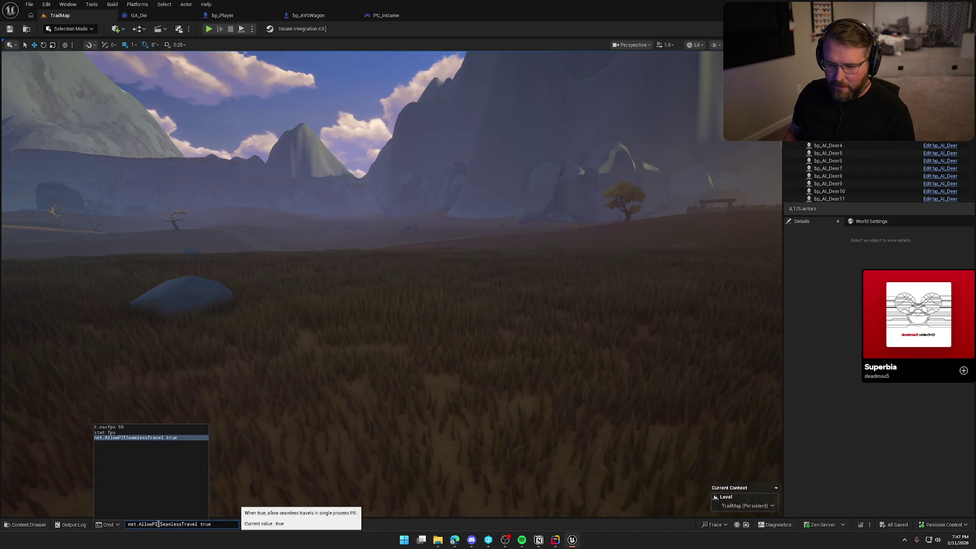
{"action": "key", "text": "Return"}
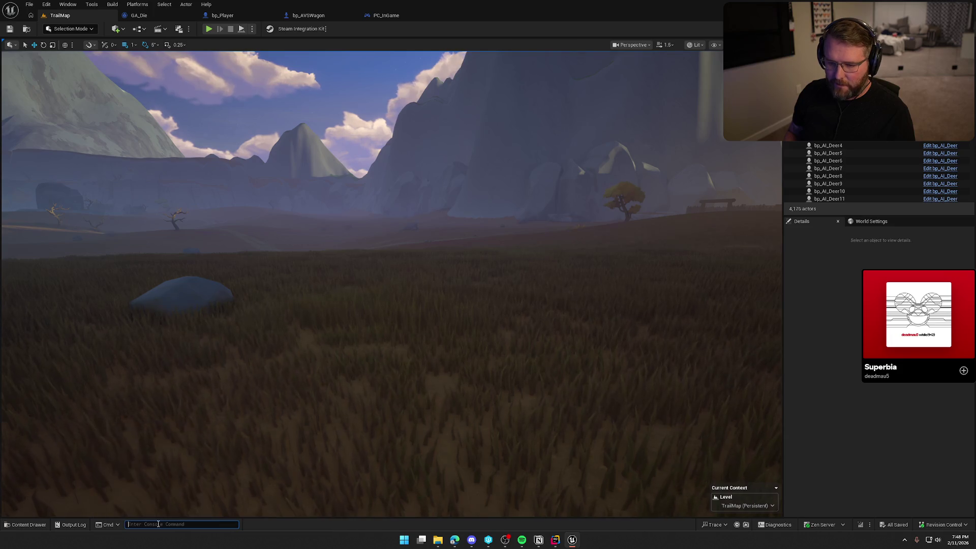
{"action": "left_click", "coordinate": [252, 29]}
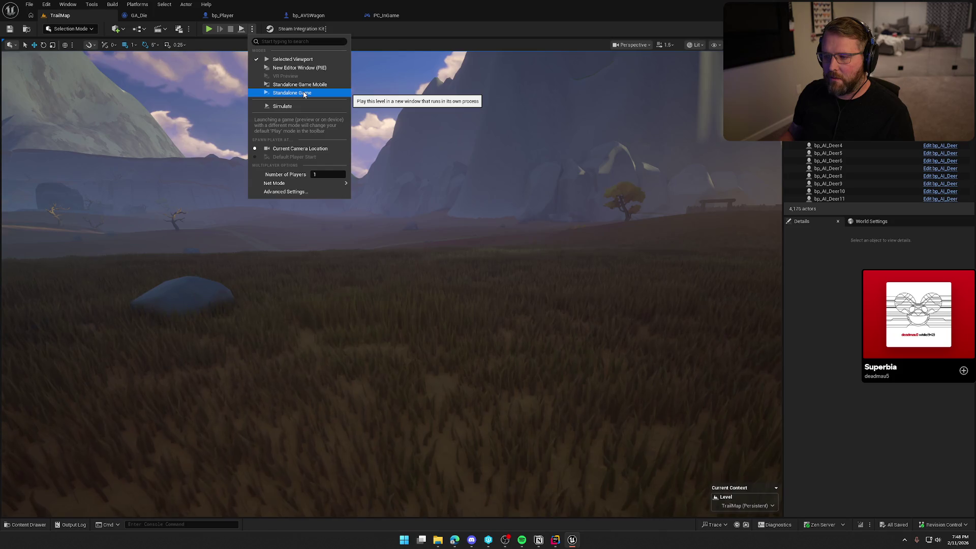
Step: Open the MainMenu level from the Maps folder and launch it as a standalone game
{"action": "key", "text": "Escape"}
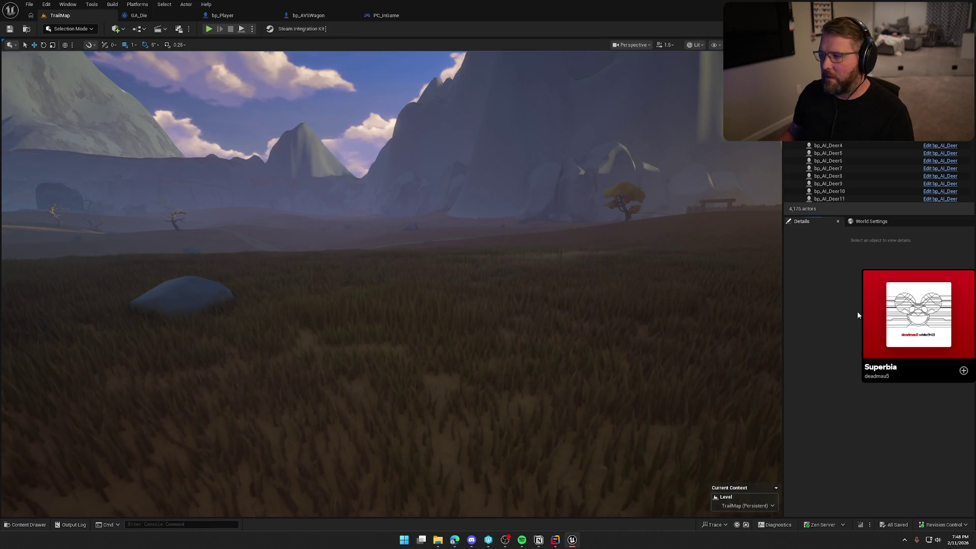
{"action": "key", "text": "ctrl+space"}
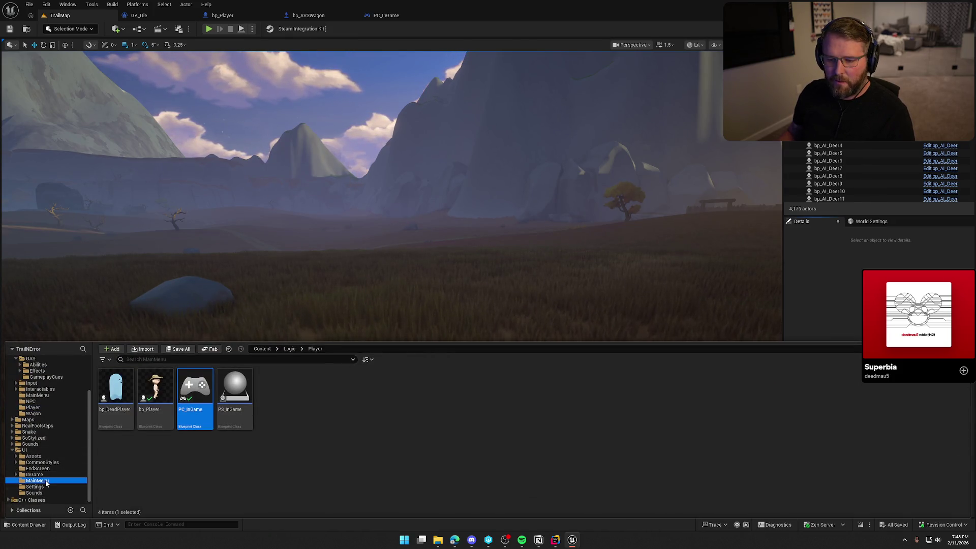
{"action": "left_click", "coordinate": [120, 406]}
{"action": "left_click", "coordinate": [32, 420]}
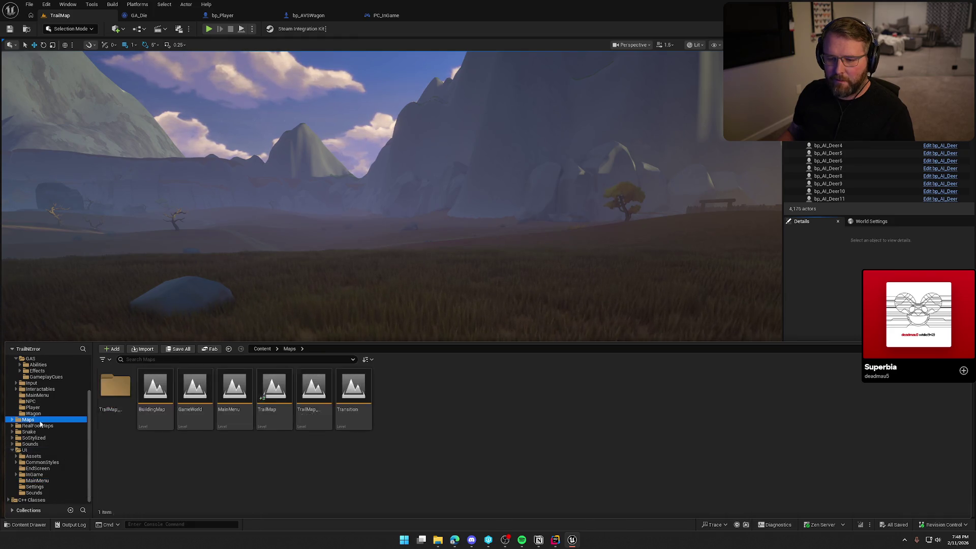
{"action": "left_click", "coordinate": [238, 399]}
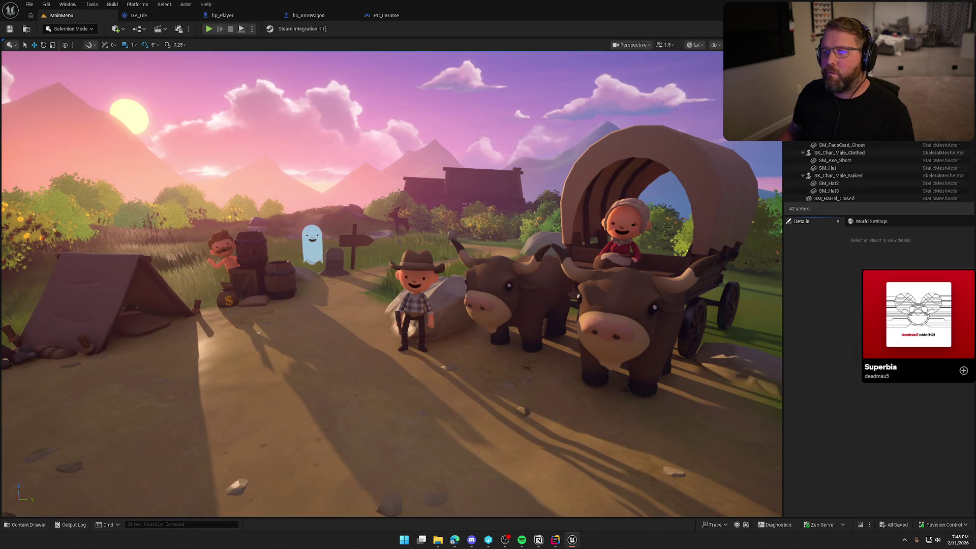
{"action": "left_click", "coordinate": [252, 29]}
{"action": "mouse_move", "coordinate": [307, 183]}
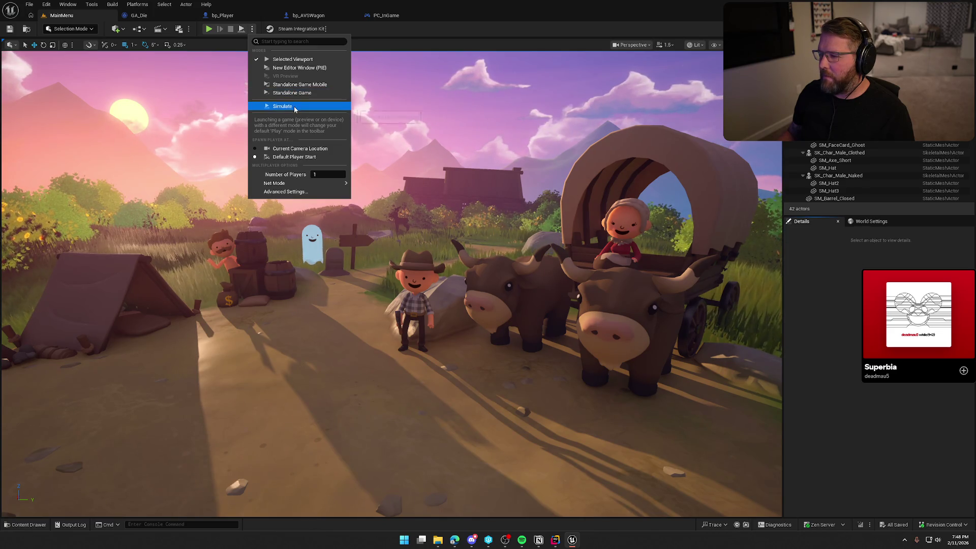
{"action": "left_click", "coordinate": [292, 93]}
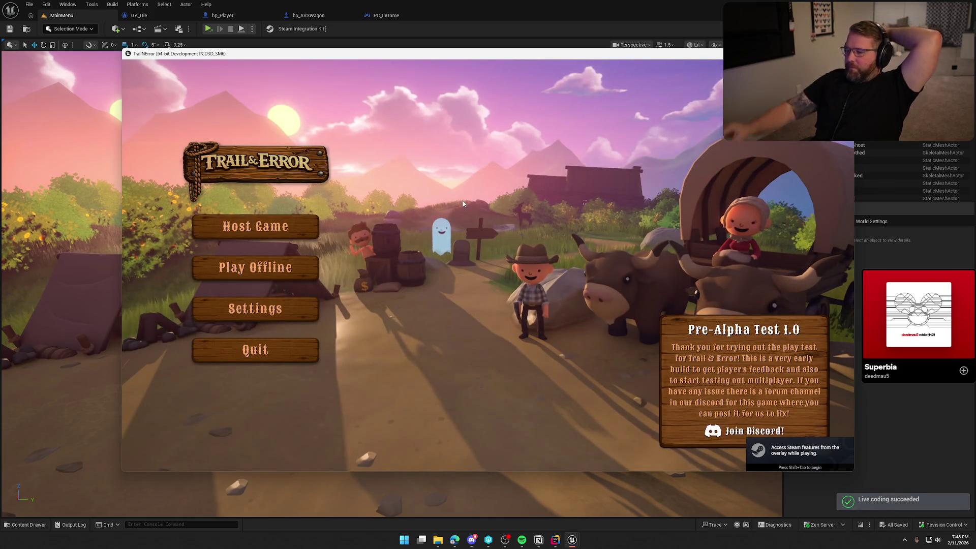
Step: Host a new game from the main menu to load into Trail Head Trading Post
{"action": "left_click", "coordinate": [275, 229]}
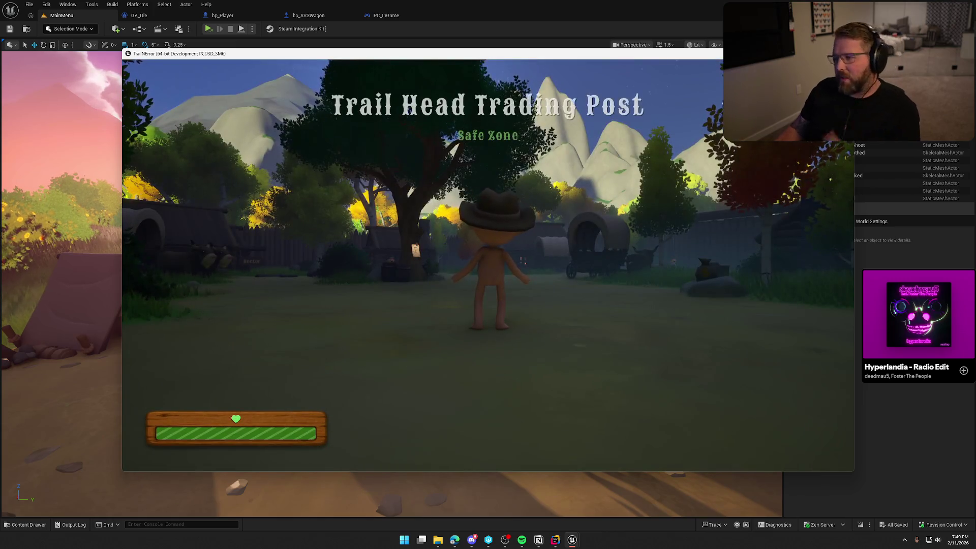
Step: Sprint to the wagon, board it, step off, and board again to drive
{"action": "key", "text": "w"}
{"action": "key", "text": "shift"}
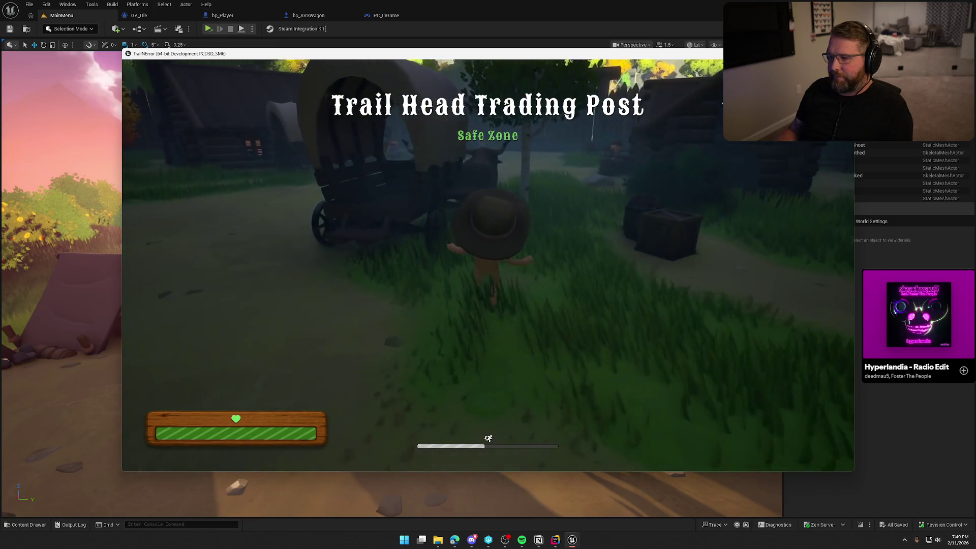
{"action": "key", "text": "e"}
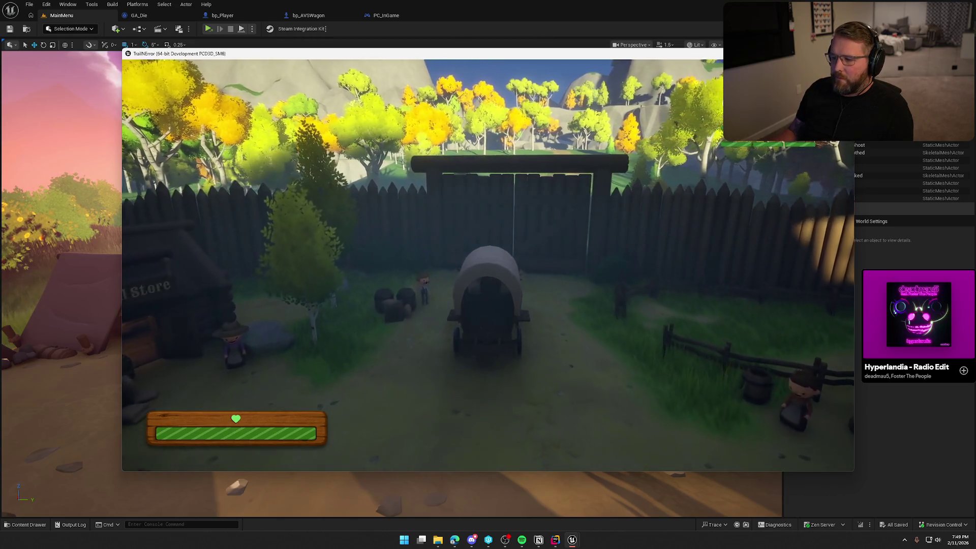
{"action": "key", "text": "e"}
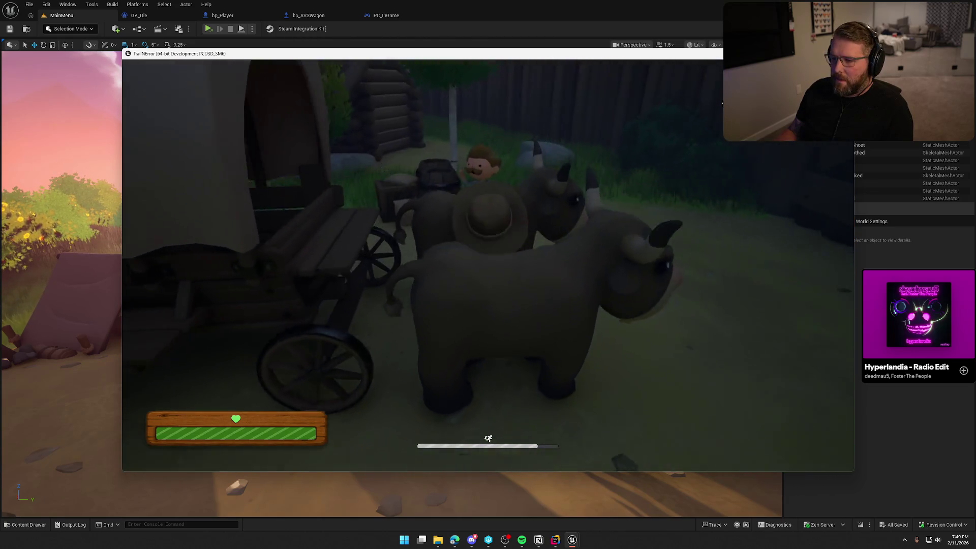
{"action": "key", "text": "e"}
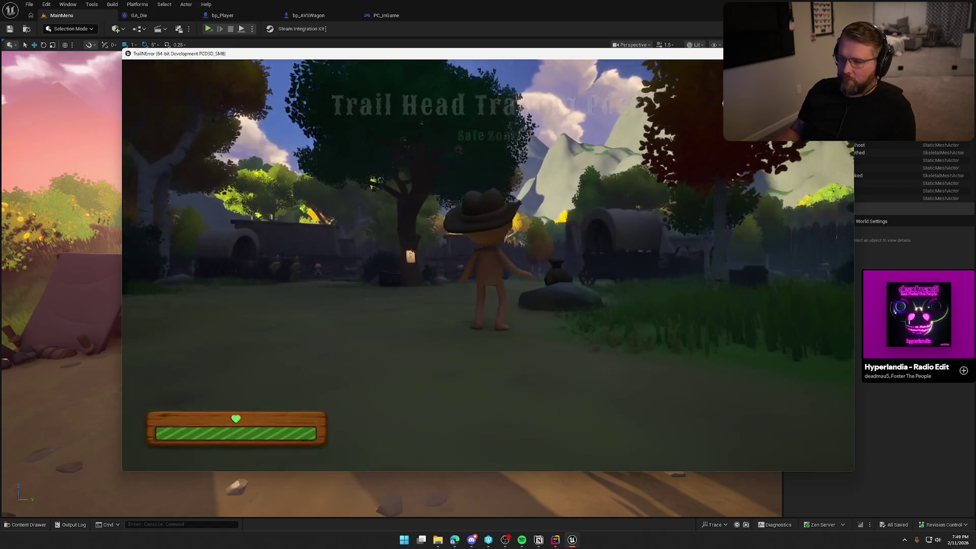
Step: Sprint back to the wagon and drive it toward the village gate
{"action": "key", "text": "shift+w"}
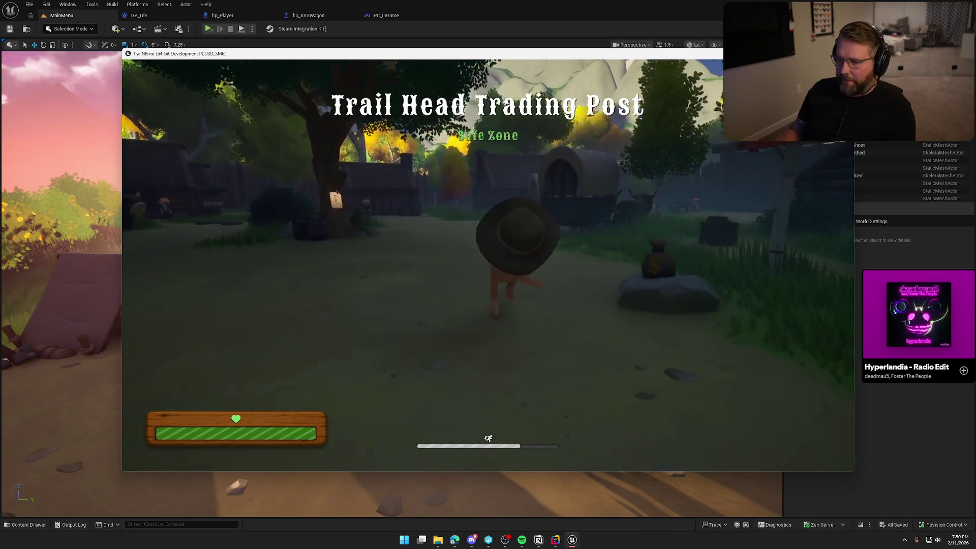
{"action": "key", "text": "shift+w"}
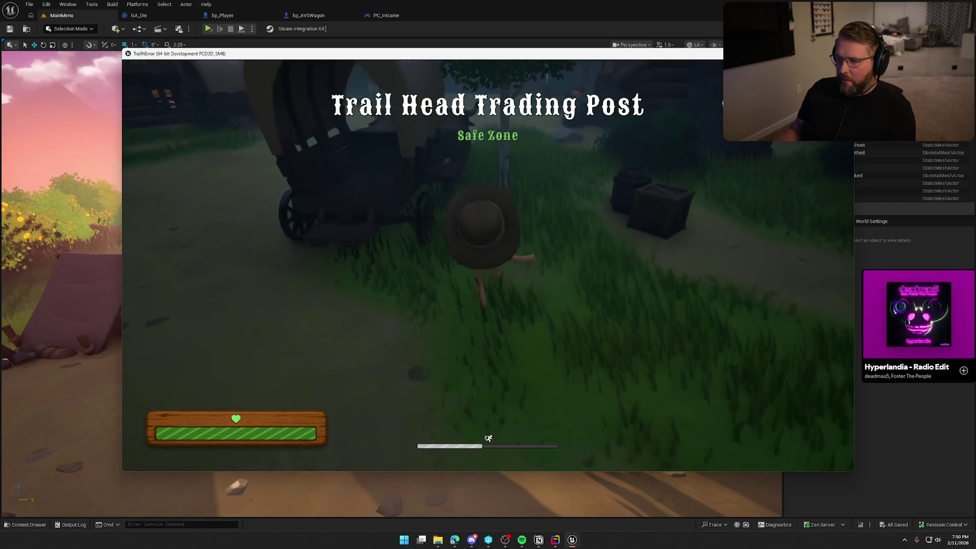
{"action": "key", "text": "w"}
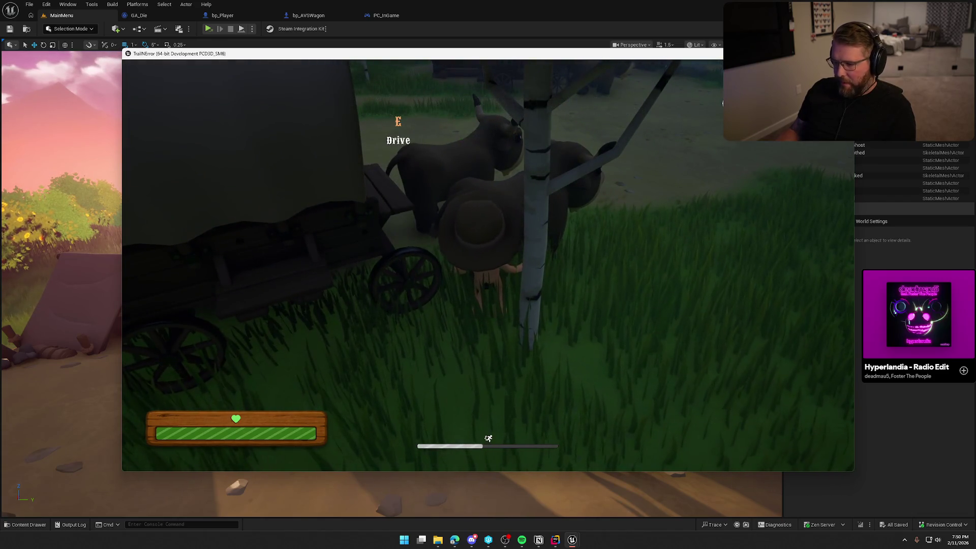
{"action": "key", "text": "e"}
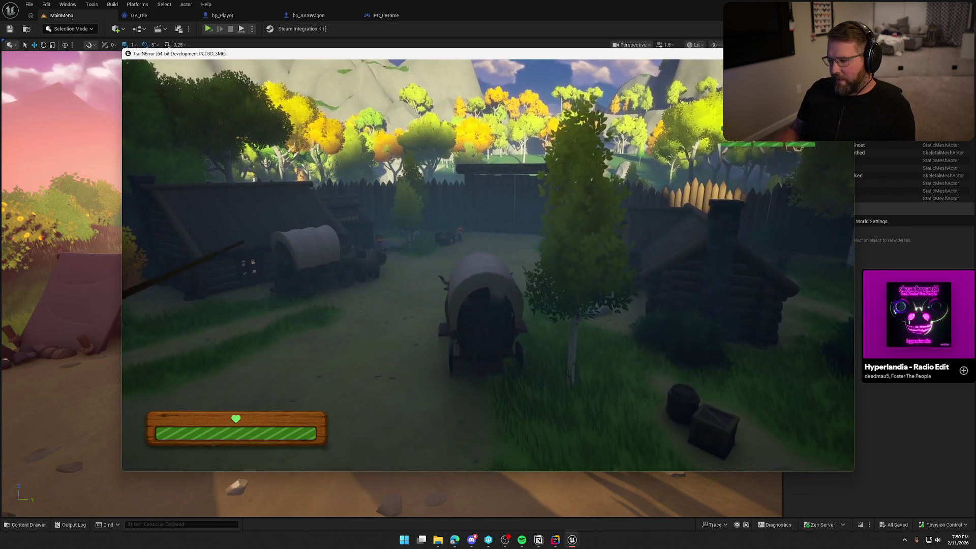
{"action": "key", "text": "w"}
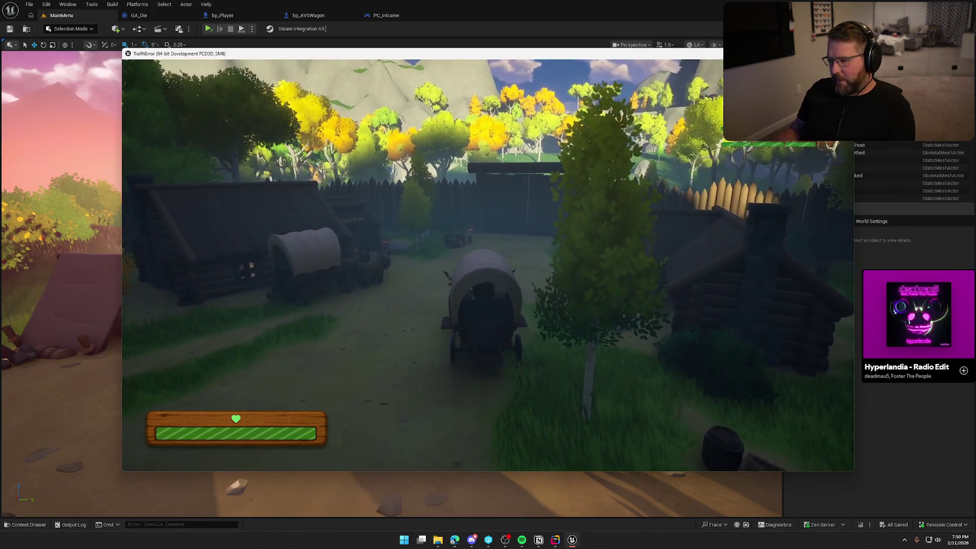
{"action": "key", "text": "w"}
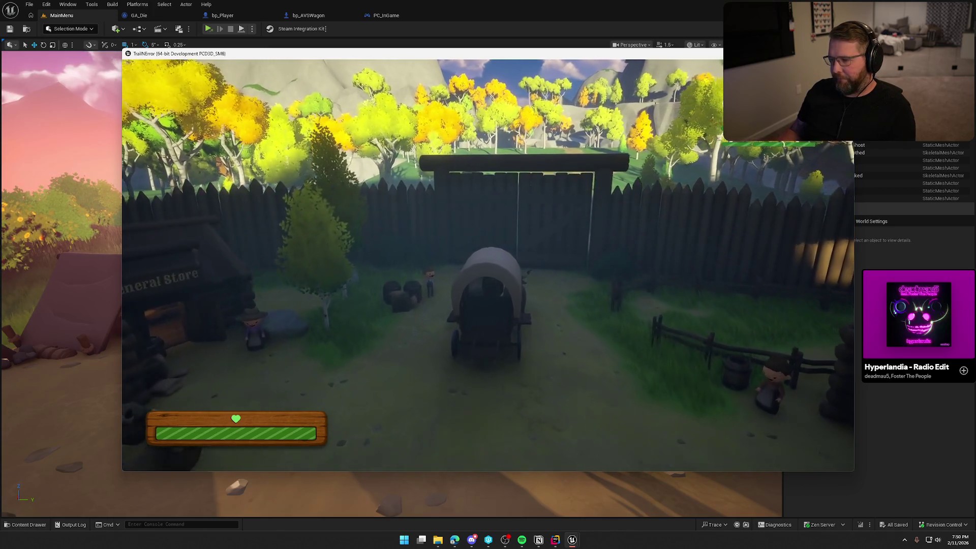
Step: Step off the wagon and walk the character through the village gate
{"action": "key", "text": "e"}
{"action": "key", "text": "w"}
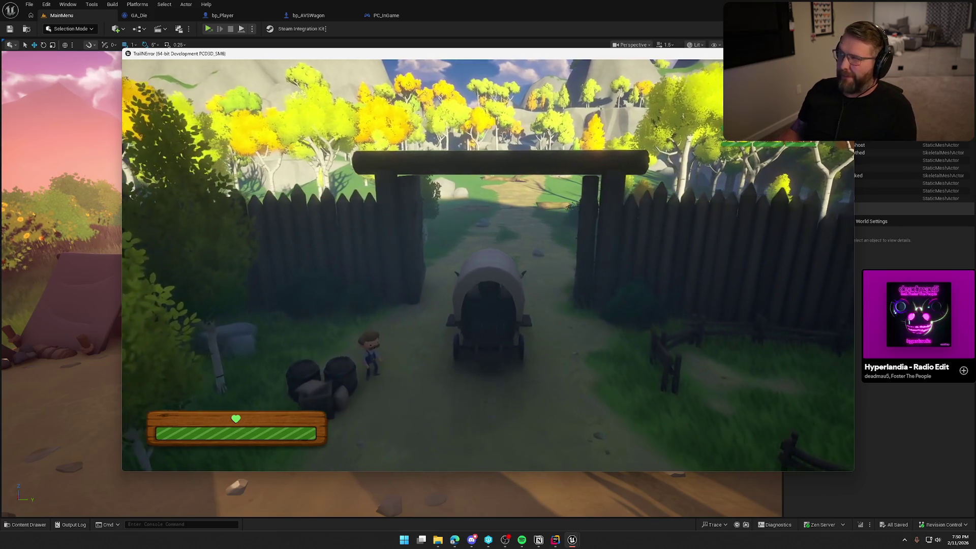
{"action": "key", "text": "w"}
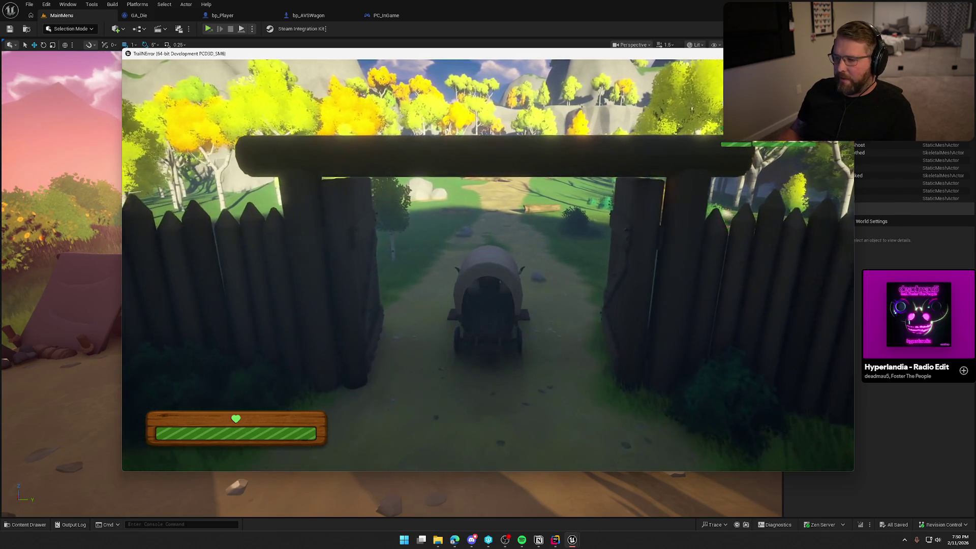
{"action": "key", "text": "w"}
{"action": "key", "text": "w"}
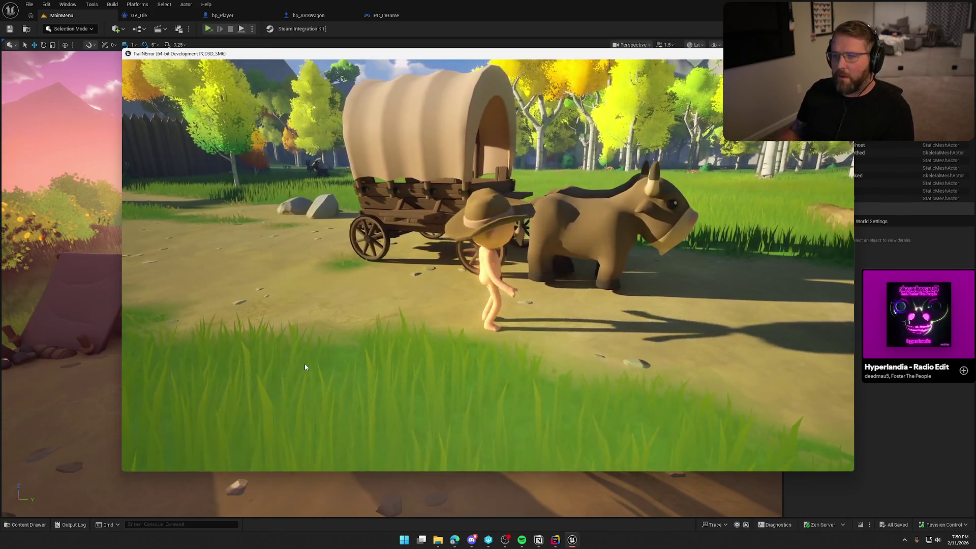
Step: Open the pause menu, start exiting, then cancel and resume the game
{"action": "key", "text": "Escape"}
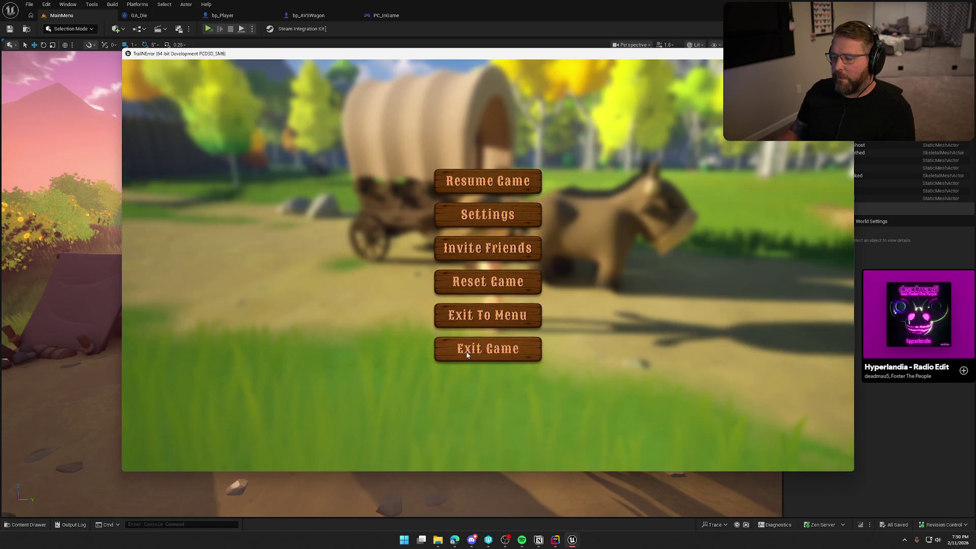
{"action": "left_click", "coordinate": [467, 355]}
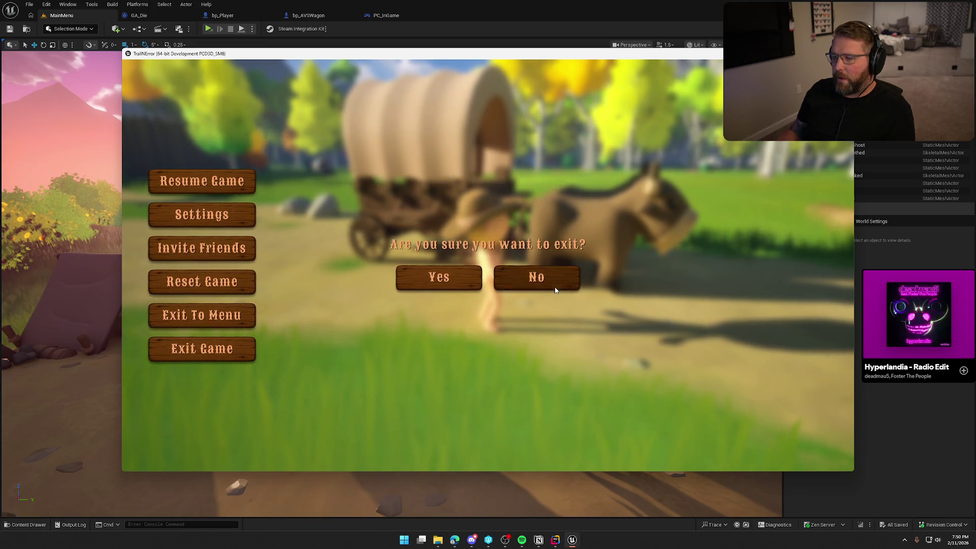
{"action": "left_click", "coordinate": [536, 277]}
{"action": "key", "text": "Escape"}
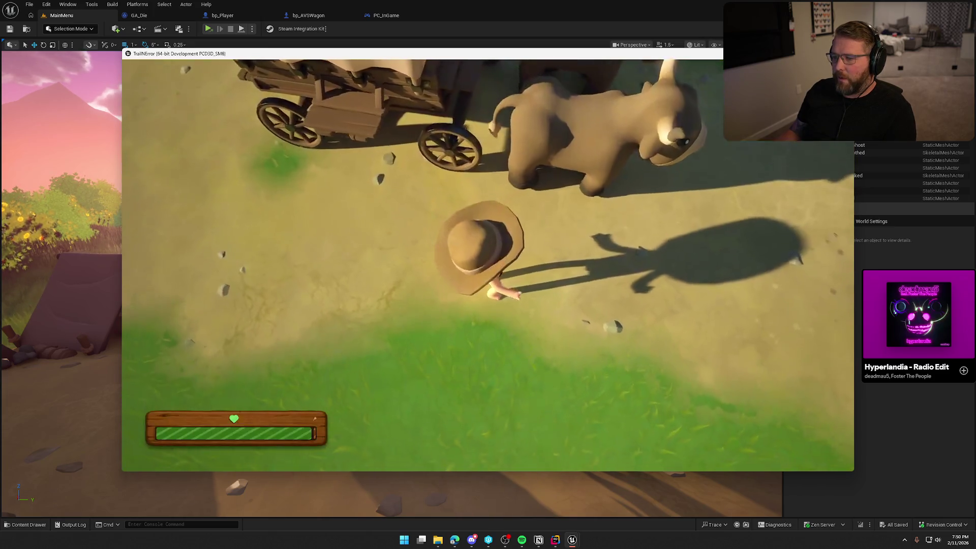
Step: Board the wagon again and steer it right across the meadow
{"action": "key", "text": "e"}
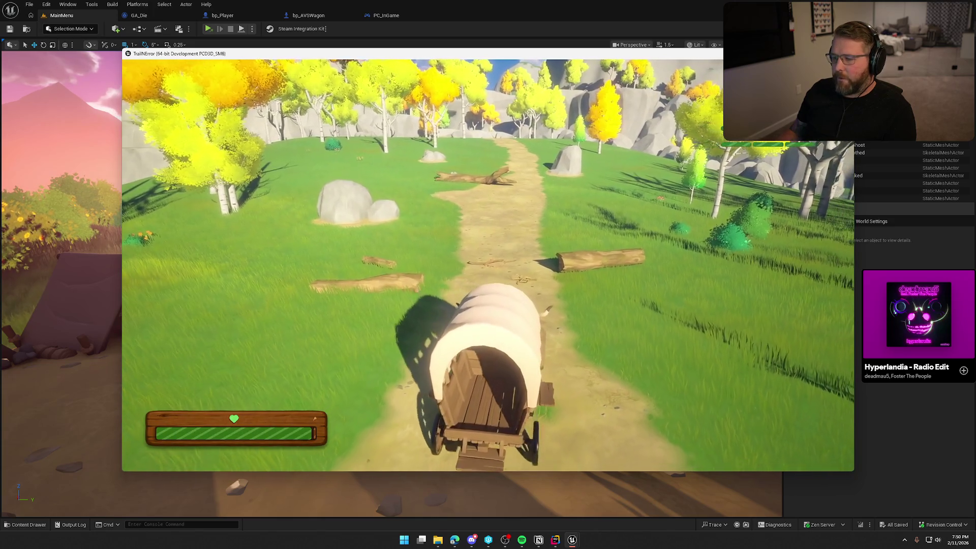
{"action": "key", "text": "d"}
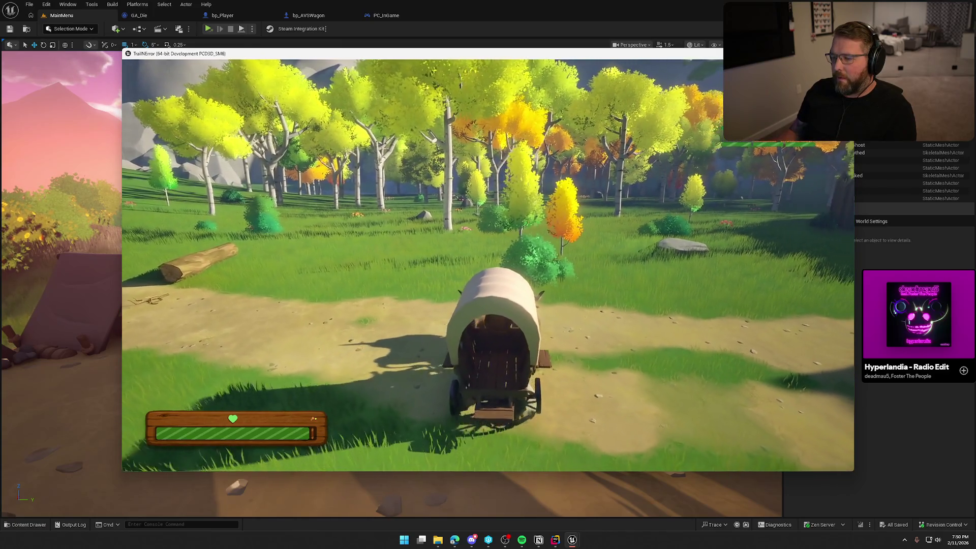
{"action": "key", "text": "d"}
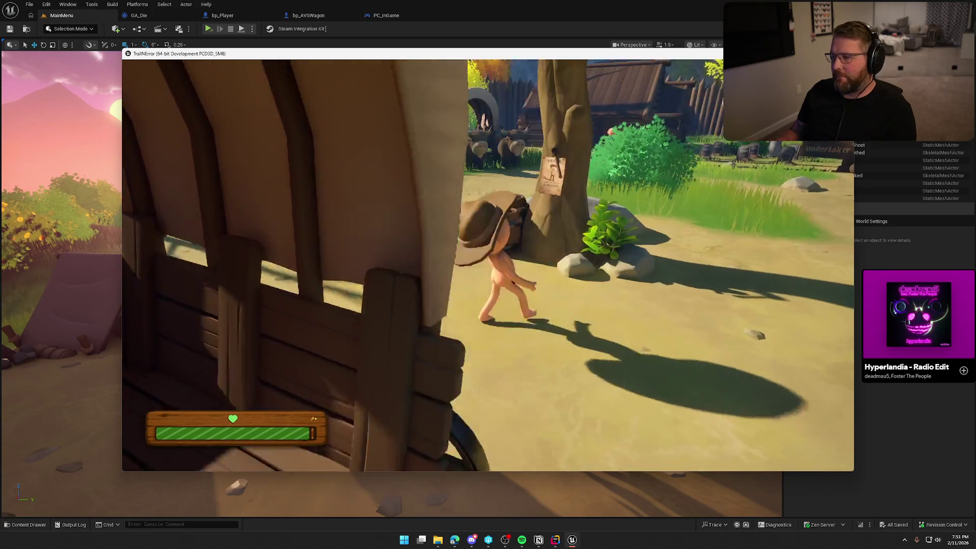
Step: Close the friend invite overlay and reset the game from the pause menu
{"action": "key", "text": "e"}
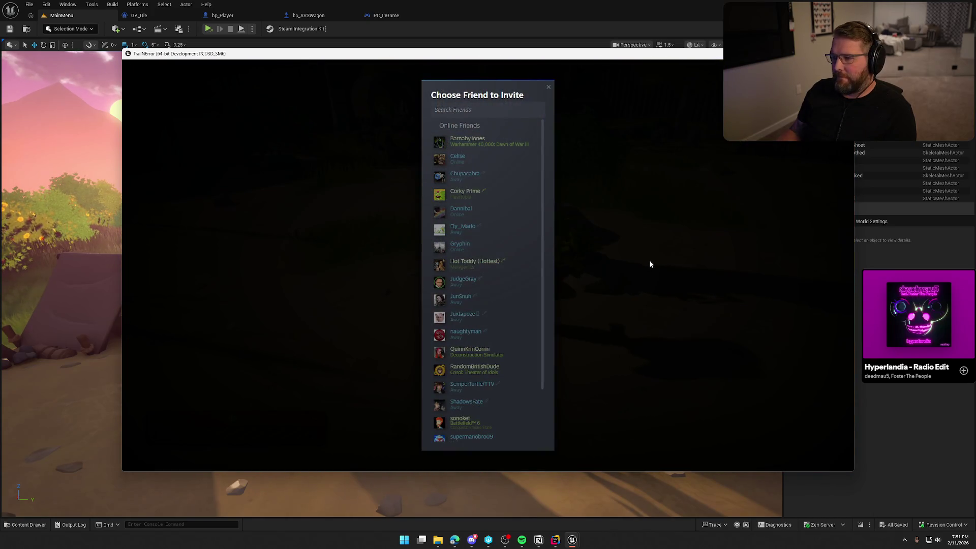
{"action": "left_click", "coordinate": [547, 89]}
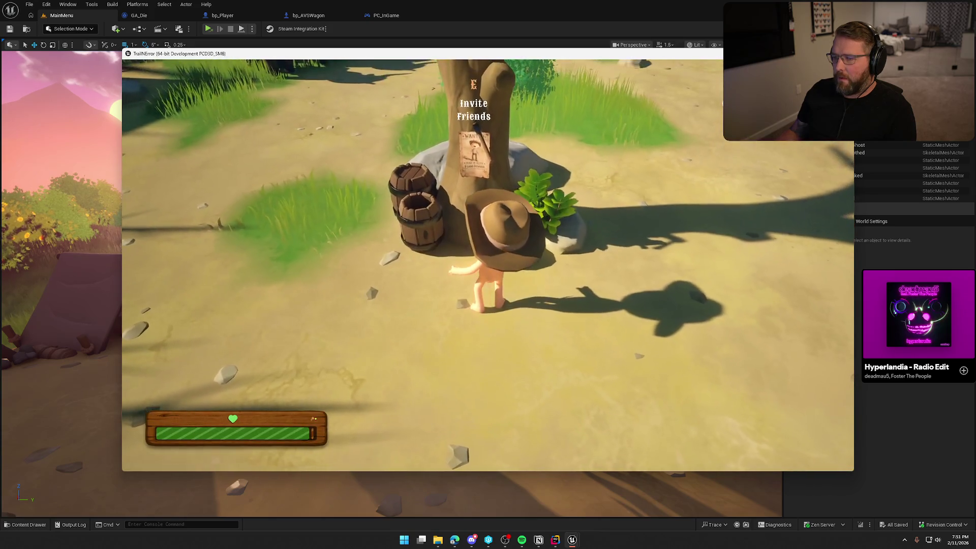
{"action": "key", "text": "Escape"}
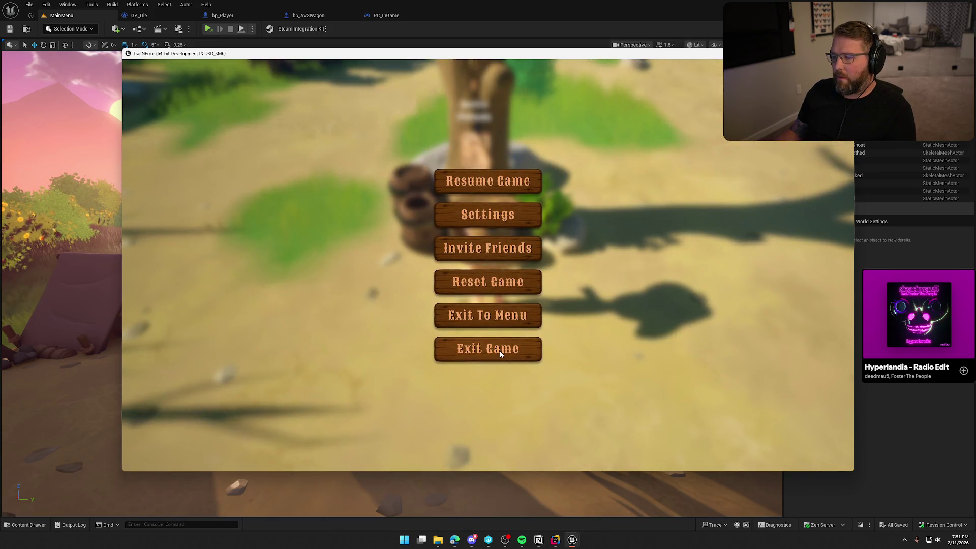
{"action": "left_click", "coordinate": [484, 285]}
{"action": "left_click", "coordinate": [432, 274]}
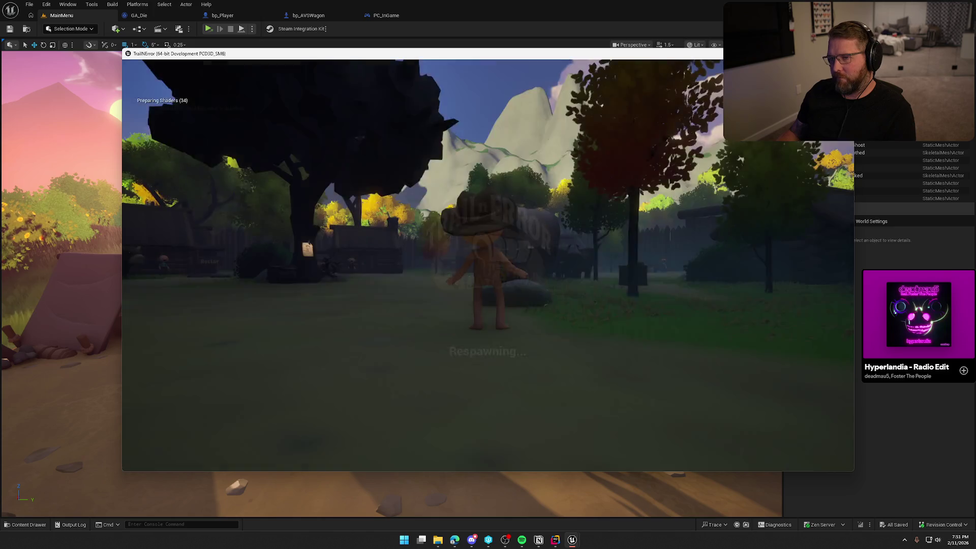
Step: Sprint forward, reopen the pause menu, then exit and close the standalone game
{"action": "key", "text": "shift+w"}
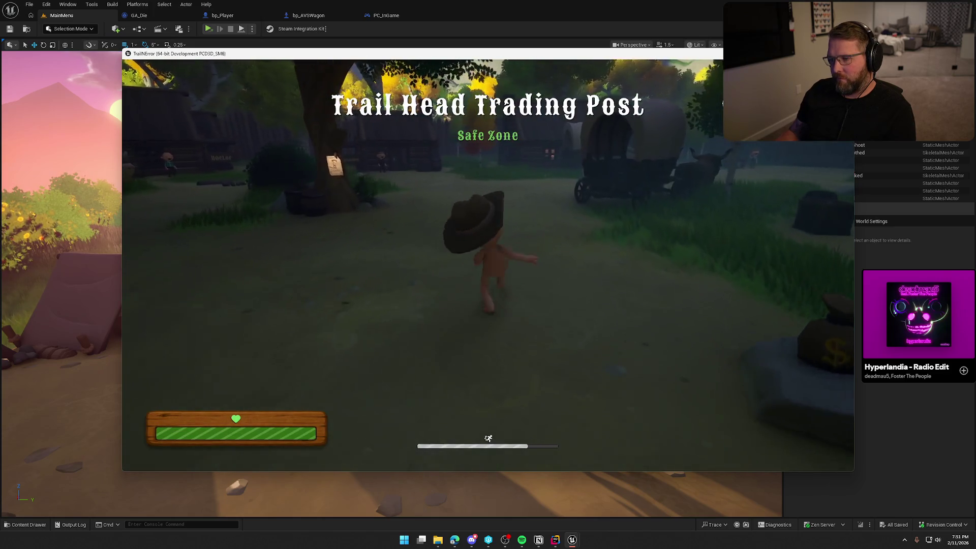
{"action": "key", "text": "Escape"}
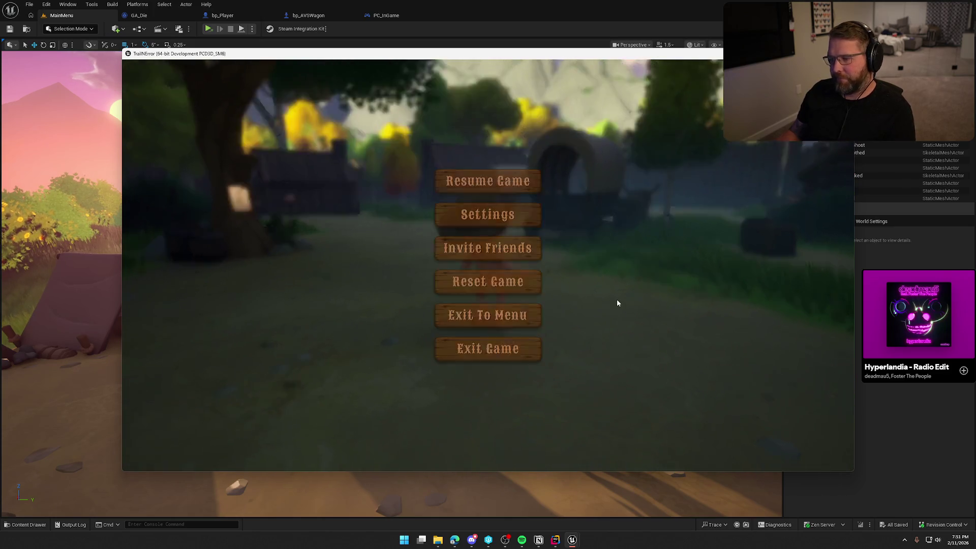
{"action": "key", "text": "Escape"}
{"action": "key", "text": "Escape"}
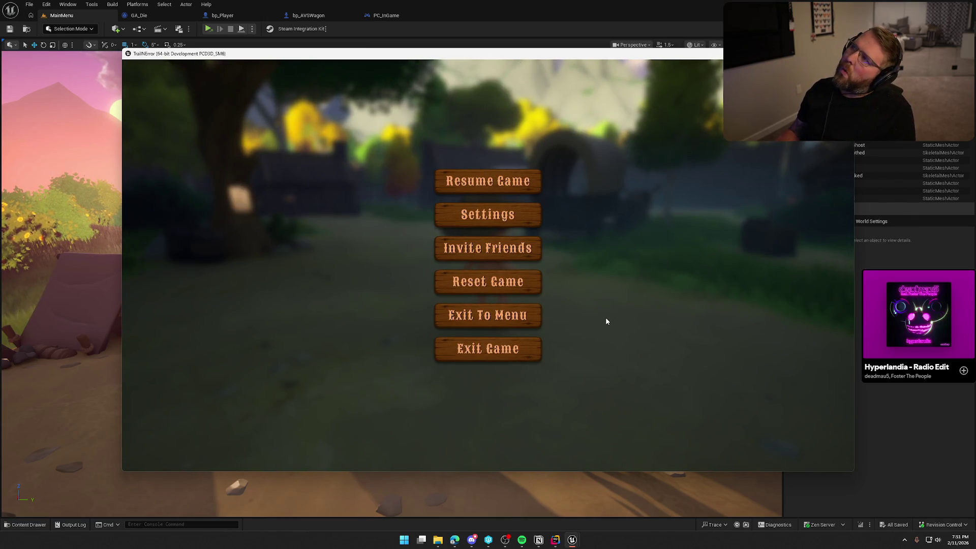
{"action": "left_click", "coordinate": [473, 278]}
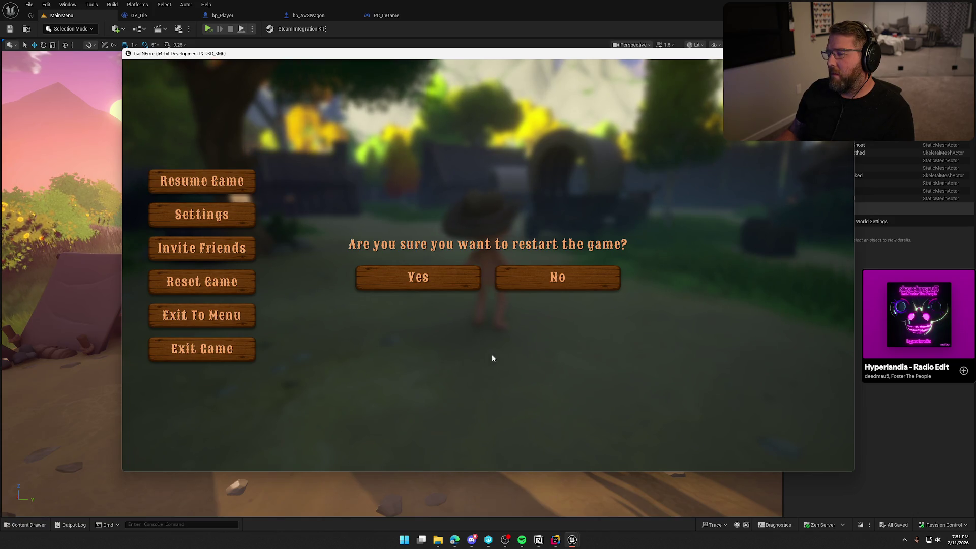
{"action": "left_click", "coordinate": [246, 349]}
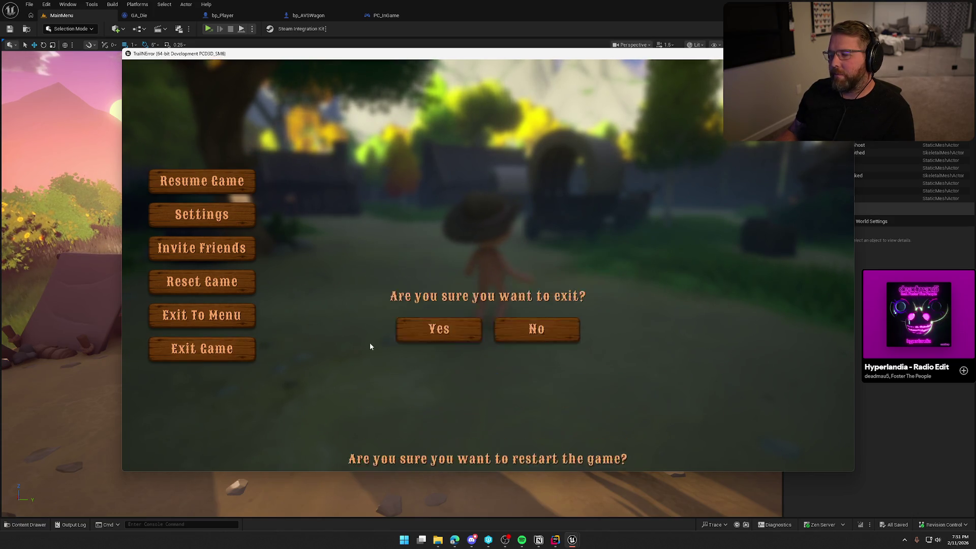
{"action": "key", "text": "alt+F4"}
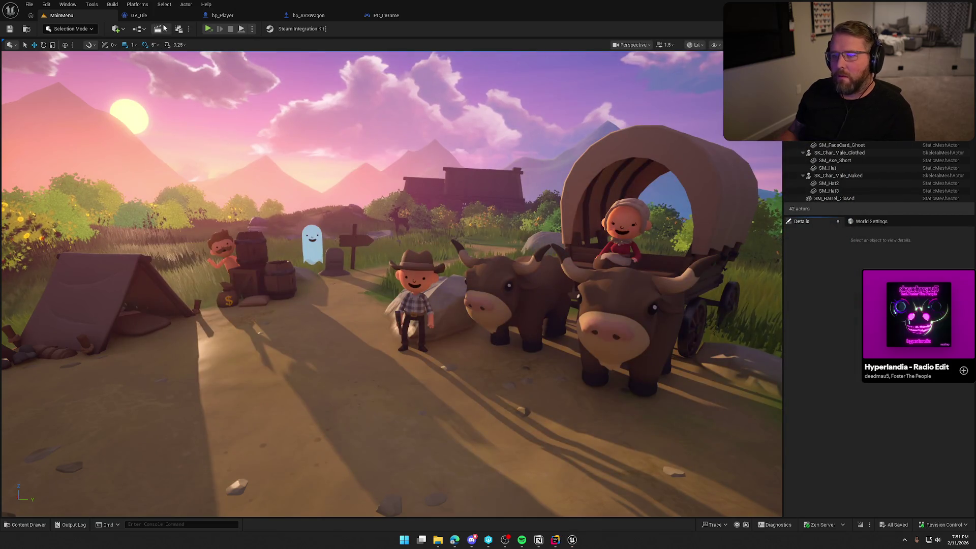
Step: Bring up PC_InGame and inspect its In Settings Menu variable
{"action": "left_click", "coordinate": [385, 16]}
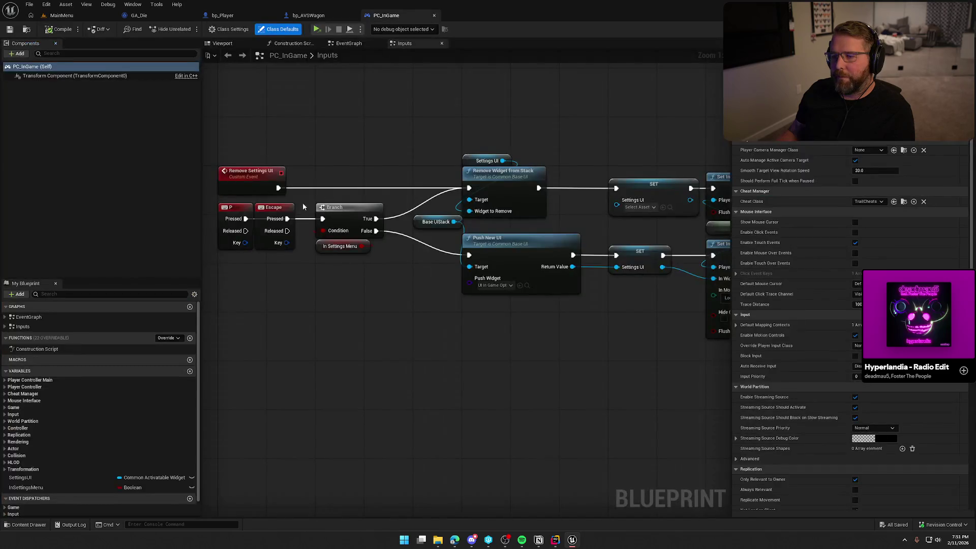
{"action": "left_click", "coordinate": [339, 246]}
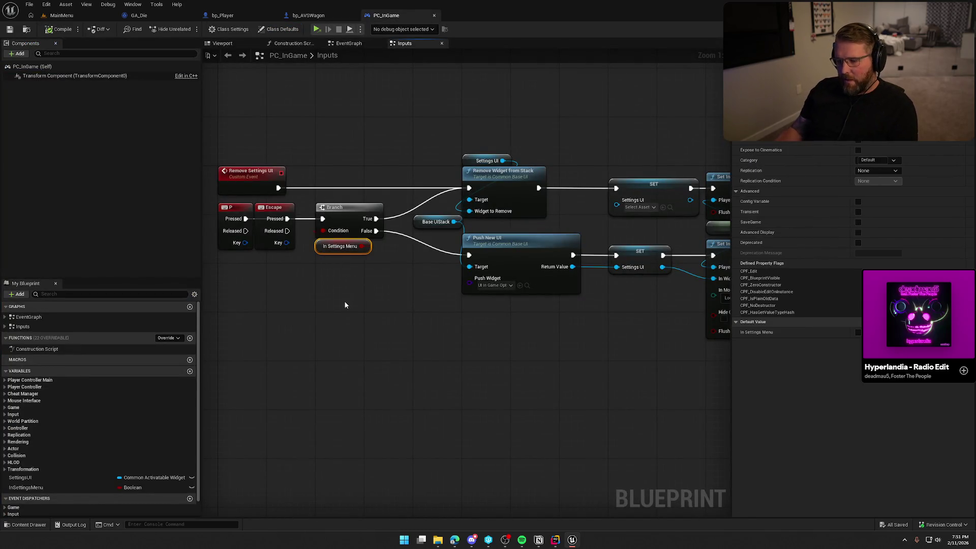
{"action": "left_click", "coordinate": [172, 340]}
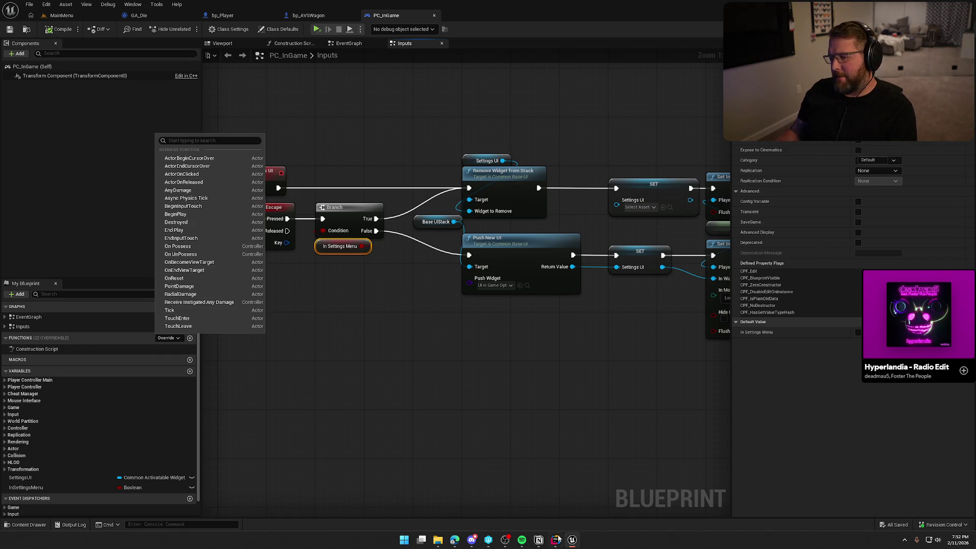
{"action": "mouse_move", "coordinate": [557, 540]}
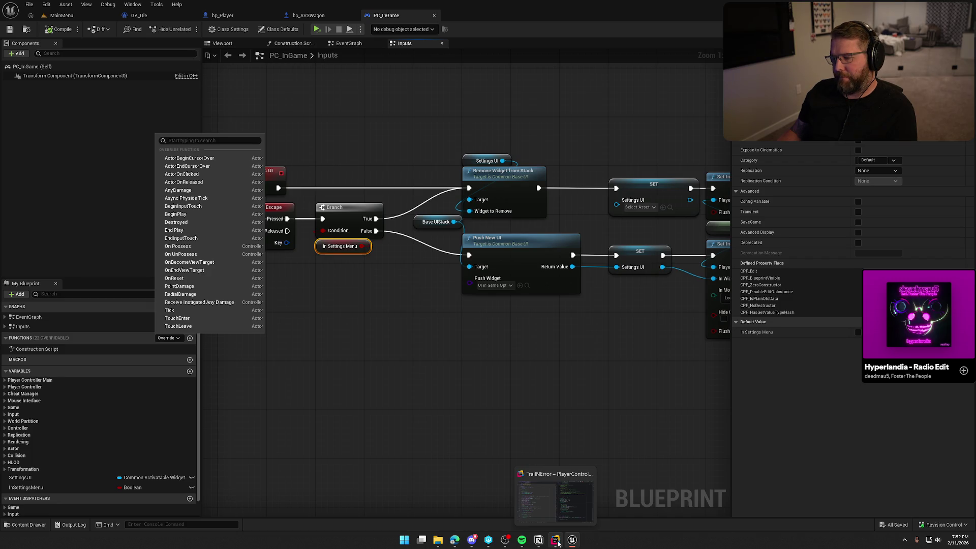
Step: Rename the InSettingsMenu variable to InSettingsMenu_Old, then switch to Rider
{"action": "left_click", "coordinate": [96, 487]}
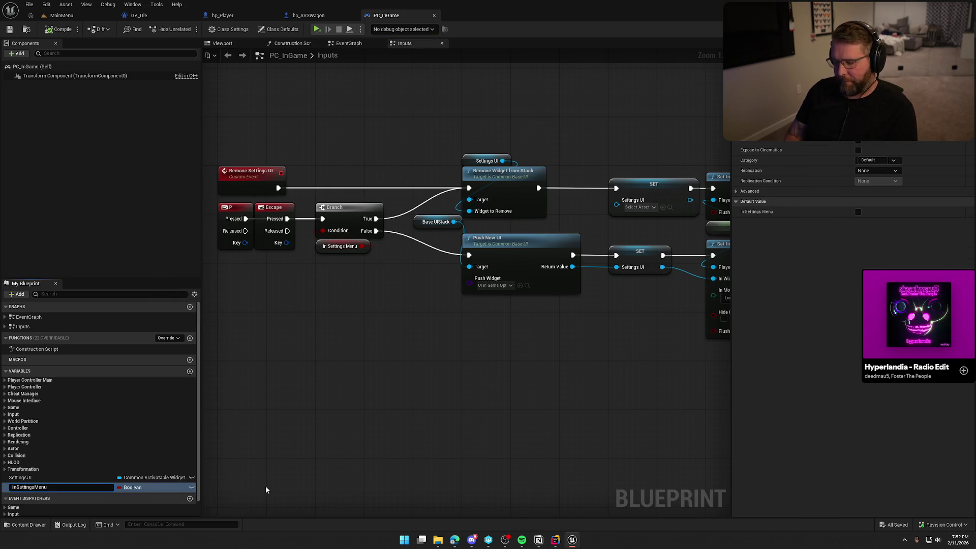
{"action": "type", "text": "_Old"}
{"action": "key", "text": "Return"}
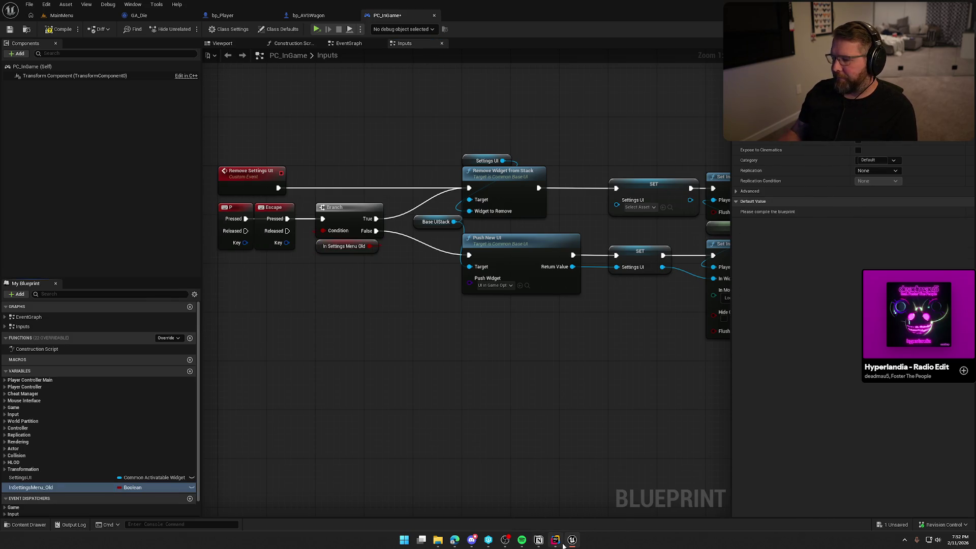
{"action": "left_click", "coordinate": [561, 544]}
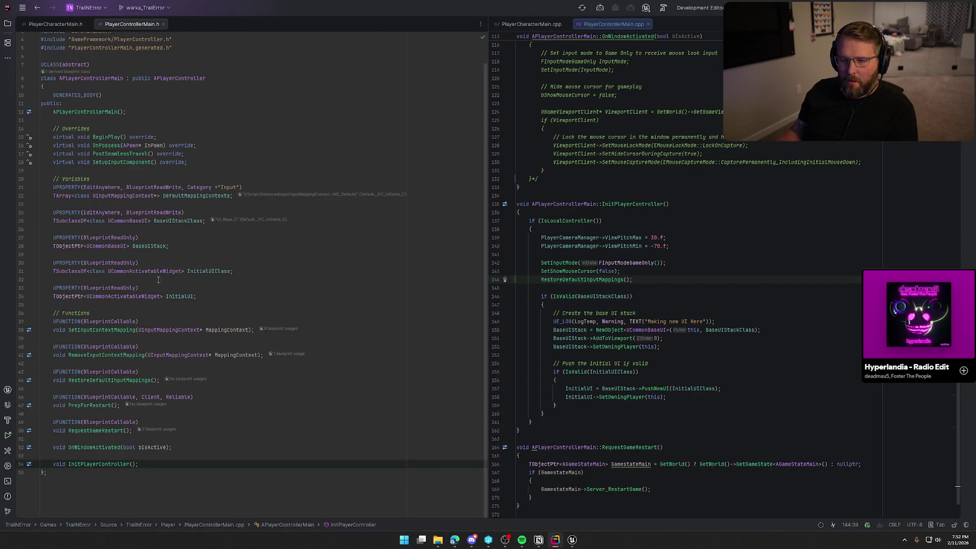
Step: Declare UPROPERTY(EditDefaultsOnly, BlueprintReadWrite) bool bIsInSettingsMenu in PlayerControllerMain.h
{"action": "left_click", "coordinate": [199, 296]}
{"action": "key", "text": "Return"}
{"action": "key", "text": "Return"}
{"action": "type", "text": "UPRO"}
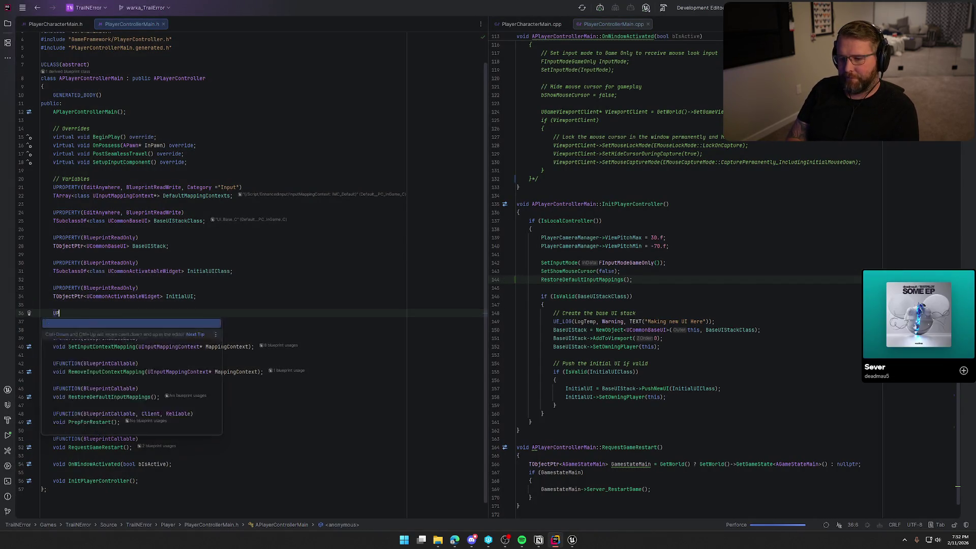
{"action": "key", "text": "Return"}
{"action": "type", "text": "Edi"}
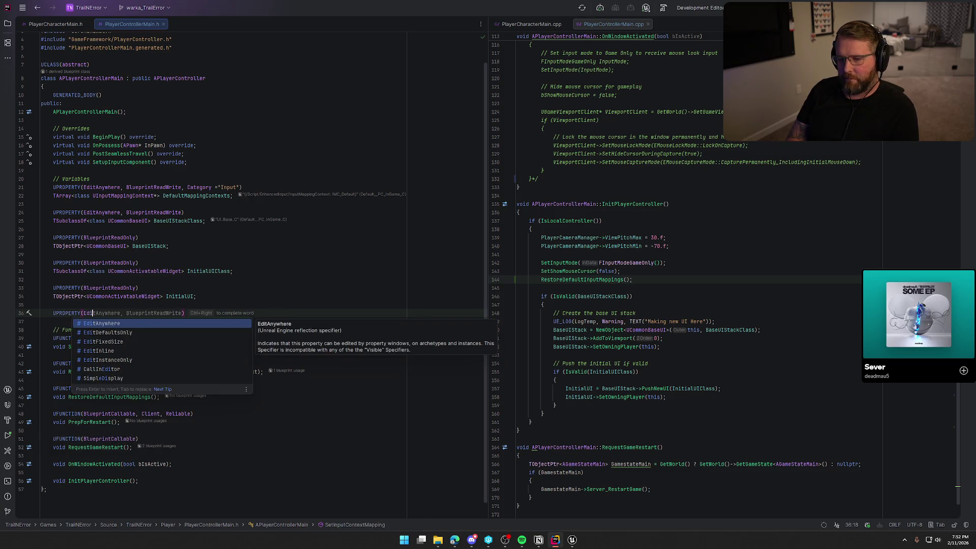
{"action": "type", "text": "tDe"}
{"action": "key", "text": "Tab"}
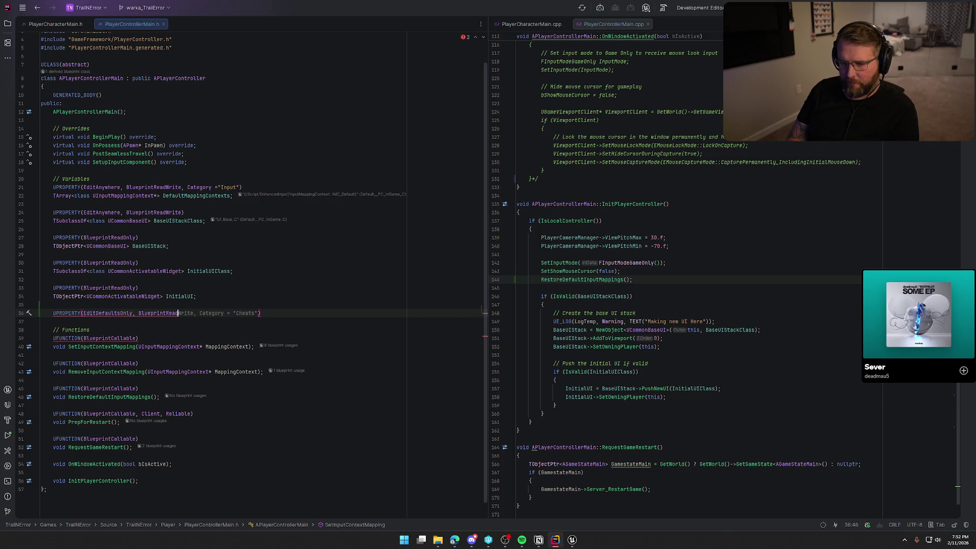
{"action": "type", "text": "Write, Category = \""}
{"action": "key", "text": "Left"}
{"action": "key", "text": "BackSpace"}
{"action": "key", "text": "BackSpace"}
{"action": "key", "text": "BackSpace"}
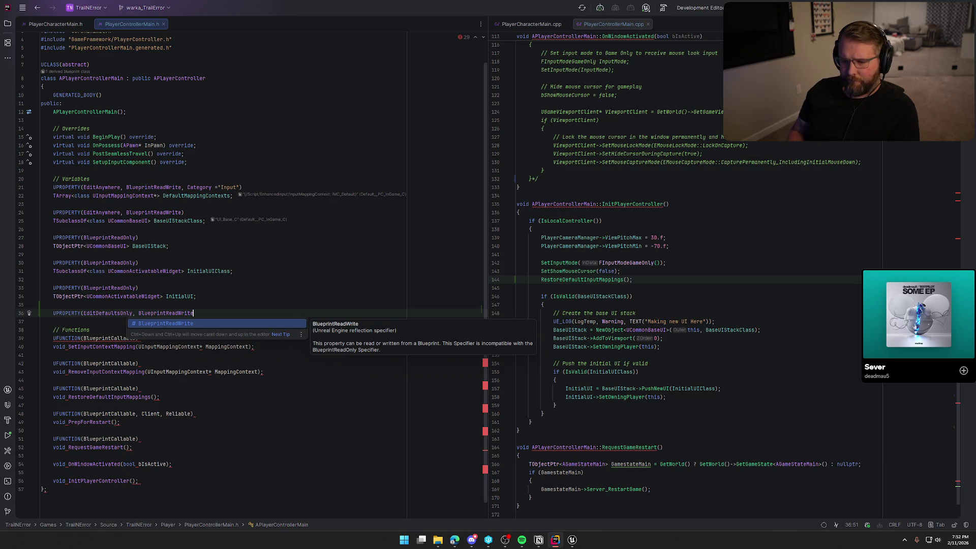
{"action": "type", "text": ")"}
{"action": "key", "text": "Return"}
{"action": "type", "text": "ool b"}
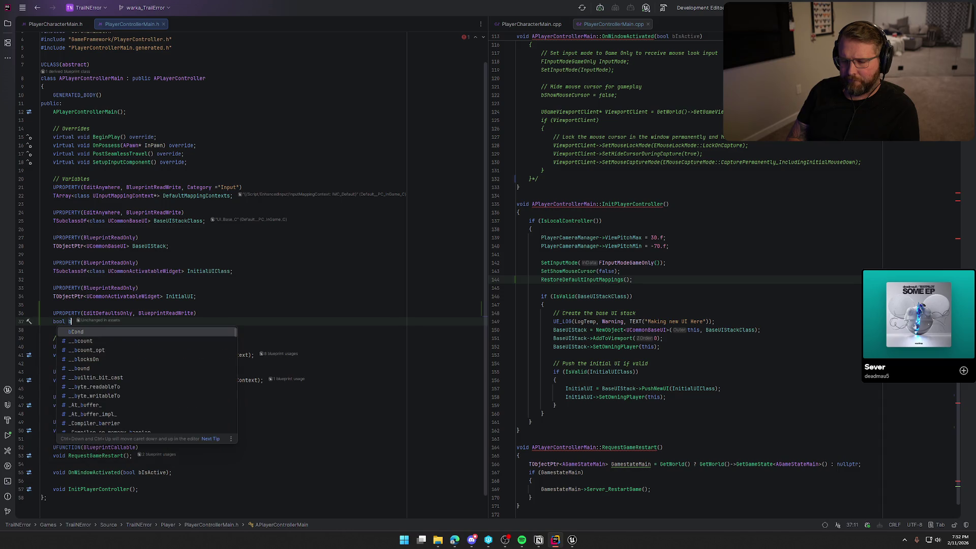
{"action": "type", "text": "IsInSettingsMenu = false;"}
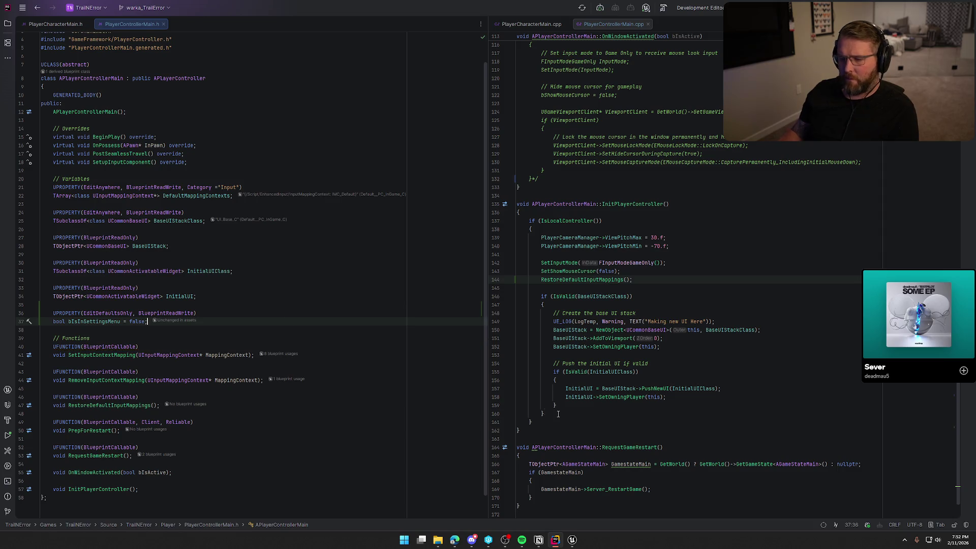
Step: Reset bIsInSettingsMenu to false in InitPlayerController, then return to Unreal Engine
{"action": "left_click", "coordinate": [648, 279]}
{"action": "key", "text": "Return"}
{"action": "key", "text": "Return"}
{"action": "type", "text": "bIs"}
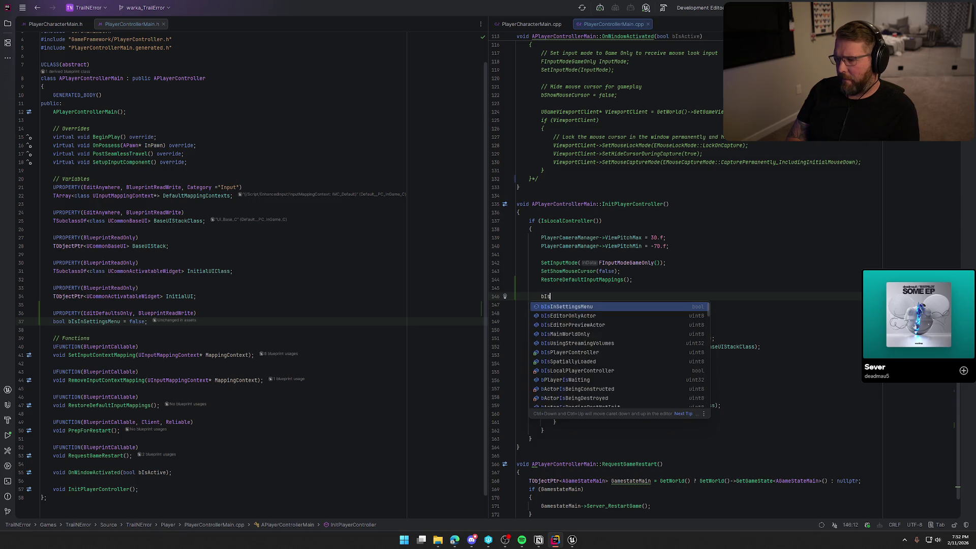
{"action": "key", "text": "Return"}
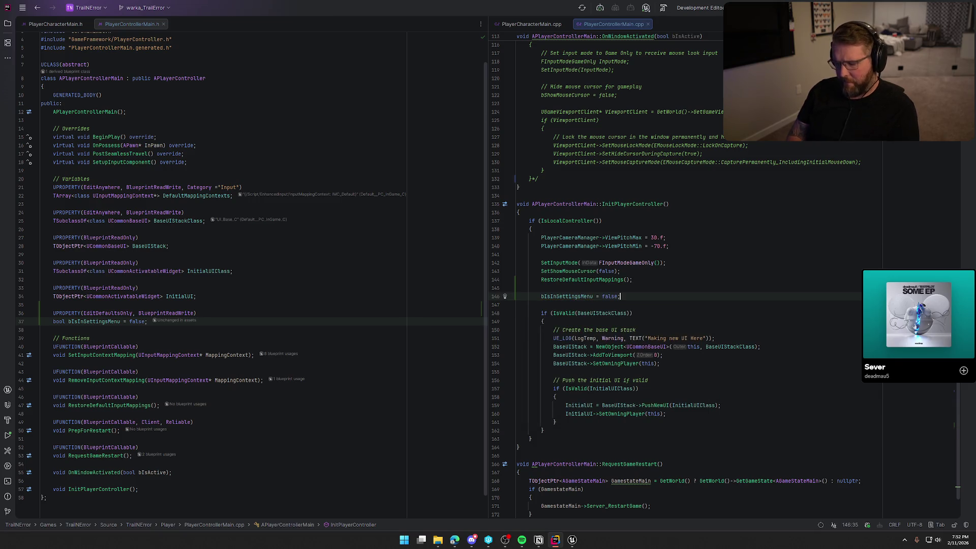
{"action": "left_click", "coordinate": [576, 541]}
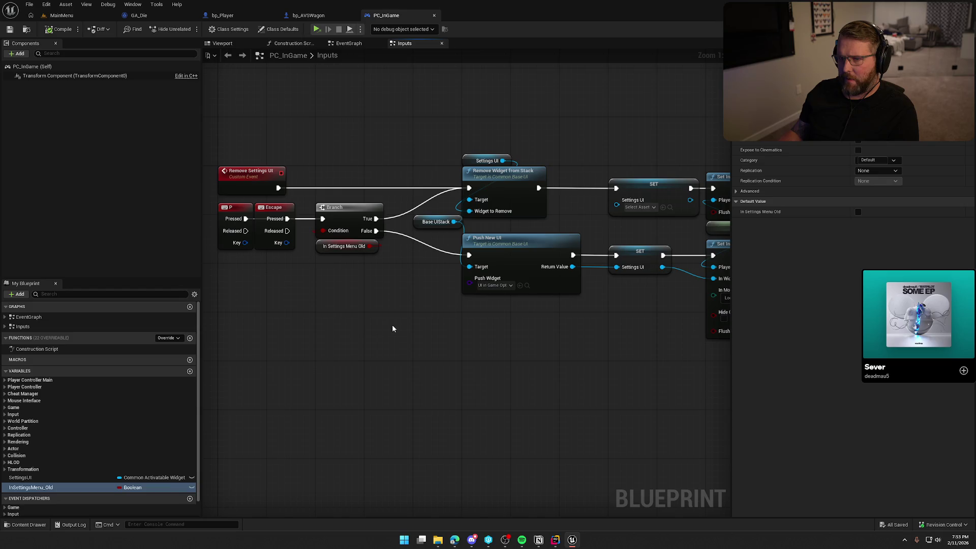
Step: In bp_AVSWagon, close five unneeded function graph tabs and open the EventGraph
{"action": "left_click", "coordinate": [308, 15]}
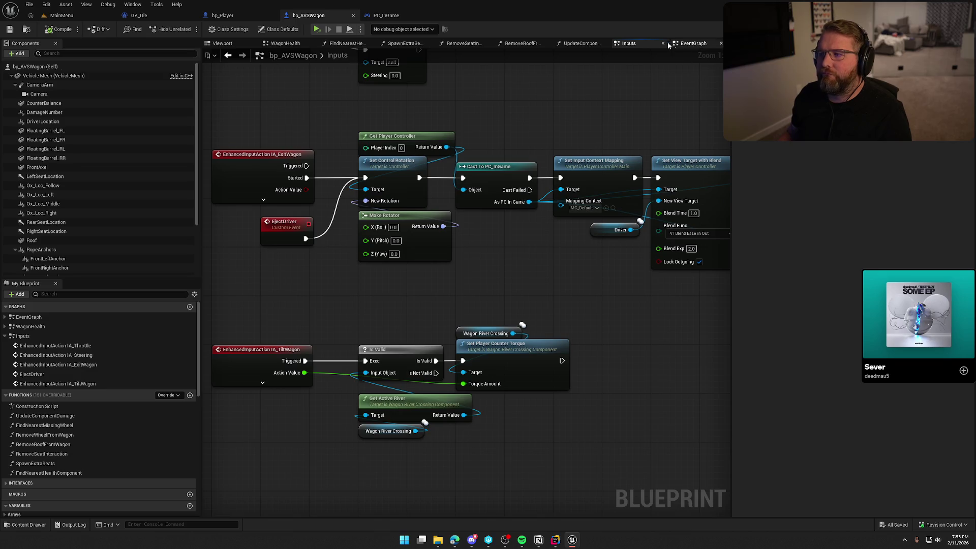
{"action": "middle_click", "coordinate": [345, 44]}
{"action": "middle_click", "coordinate": [347, 44]}
{"action": "middle_click", "coordinate": [348, 45]}
{"action": "middle_click", "coordinate": [347, 45]}
{"action": "middle_click", "coordinate": [349, 45]}
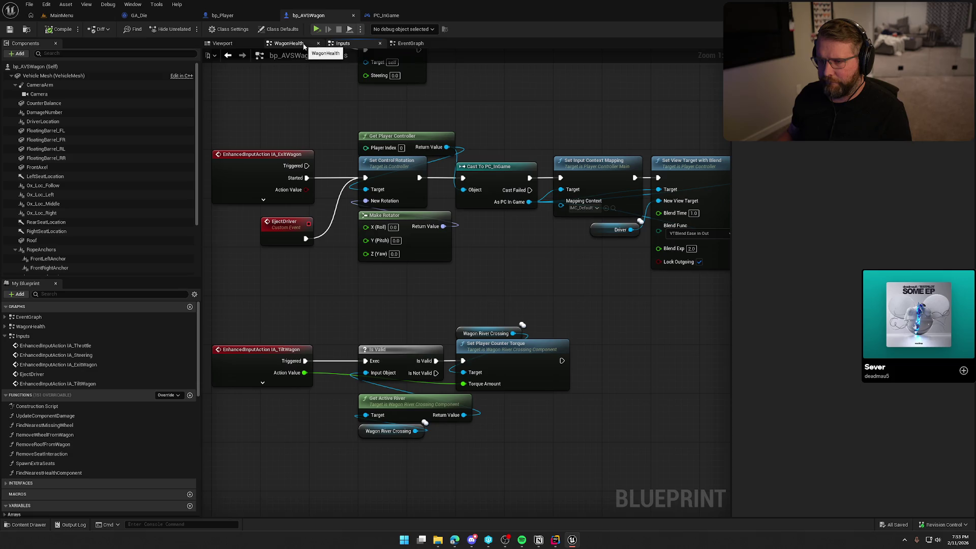
{"action": "left_click", "coordinate": [407, 45]}
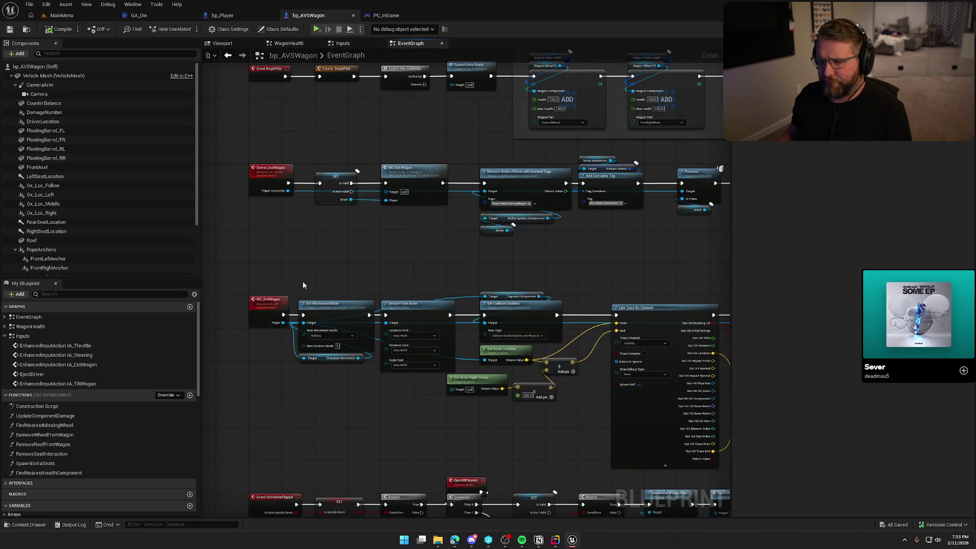
Step: Pan across the EventGraph reviewing BeginPlay, part health, UpdateOxSpeed and ApplyDamage nodes
{"action": "mouse_move", "coordinate": [341, 254]}
{"action": "left_mouse_down"}
{"action": "mouse_move", "coordinate": [379, 414]}
{"action": "mouse_move", "coordinate": [380, 404]}
{"action": "left_mouse_up"}
{"action": "scroll", "coordinate": [399, 136], "scroll_direction": "down", "scroll_amount": 4}
{"action": "left_click_drag", "start_coordinate": [453, 275], "coordinate": [348, 174]}
{"action": "mouse_move", "coordinate": [504, 87]}
{"action": "left_mouse_down"}
{"action": "mouse_move", "coordinate": [312, 392]}
{"action": "mouse_move", "coordinate": [520, 237]}
{"action": "left_mouse_up"}
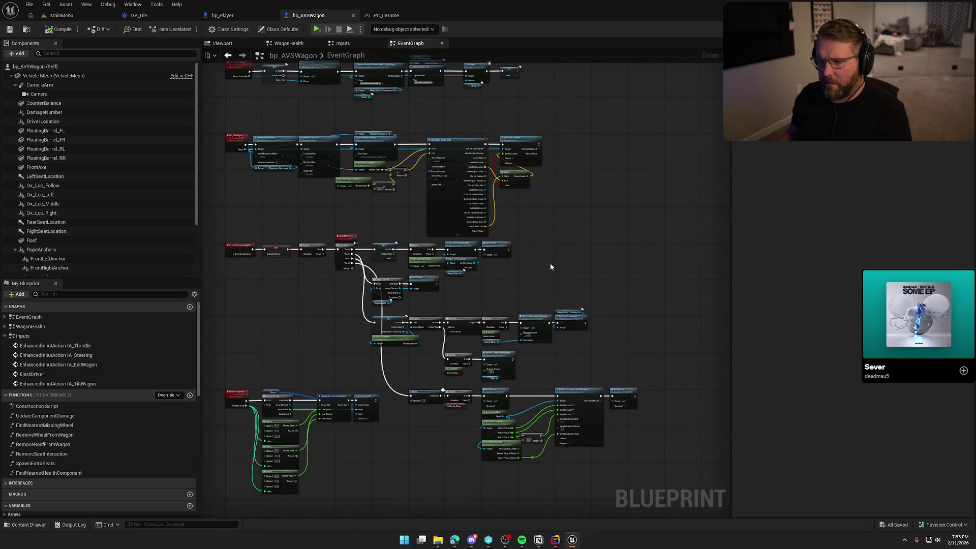
{"action": "scroll", "coordinate": [550, 266], "scroll_direction": "up", "scroll_amount": 4}
{"action": "mouse_move", "coordinate": [389, 287]}
{"action": "left_mouse_down"}
{"action": "mouse_move", "coordinate": [421, 65]}
{"action": "mouse_move", "coordinate": [499, 62]}
{"action": "left_mouse_up"}
{"action": "mouse_move", "coordinate": [469, 260]}
{"action": "left_mouse_down"}
{"action": "mouse_move", "coordinate": [380, 243]}
{"action": "mouse_move", "coordinate": [360, 217]}
{"action": "mouse_move", "coordinate": [359, 246]}
{"action": "mouse_move", "coordinate": [430, 338]}
{"action": "left_mouse_up"}
Step: Show the Inputs graph's IA_Steering nodes and open the Content Drawer
{"action": "left_click", "coordinate": [352, 44]}
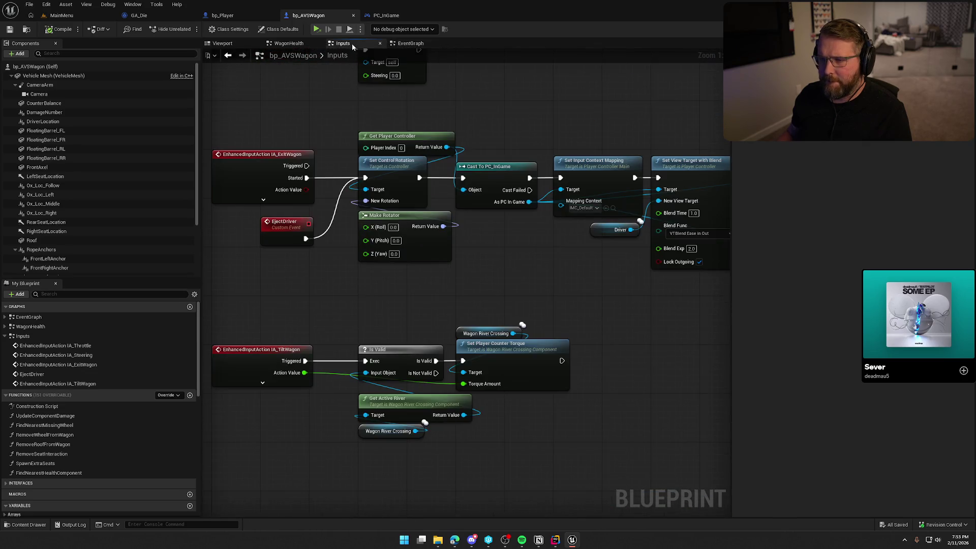
{"action": "left_click_drag", "start_coordinate": [331, 312], "coordinate": [370, 461]}
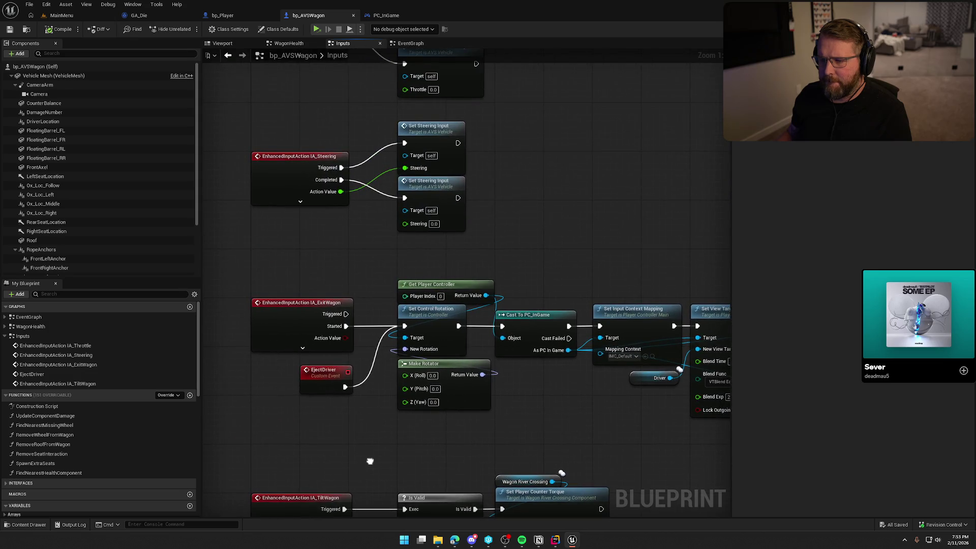
{"action": "scroll", "coordinate": [544, 371], "scroll_direction": "up", "scroll_amount": 1}
{"action": "scroll", "coordinate": [519, 253], "scroll_direction": "down", "scroll_amount": 3}
{"action": "scroll", "coordinate": [498, 336], "scroll_direction": "up", "scroll_amount": 2}
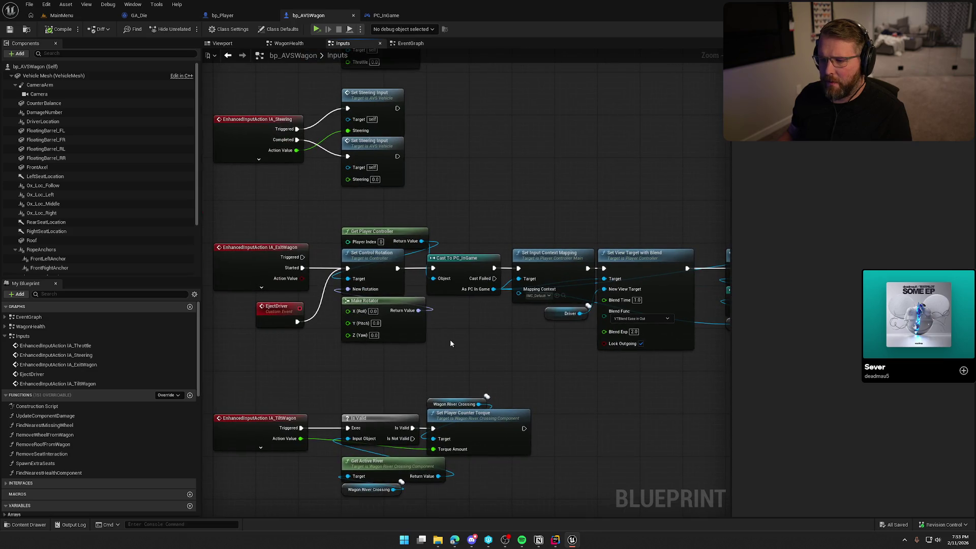
{"action": "key", "text": "ctrl+space"}
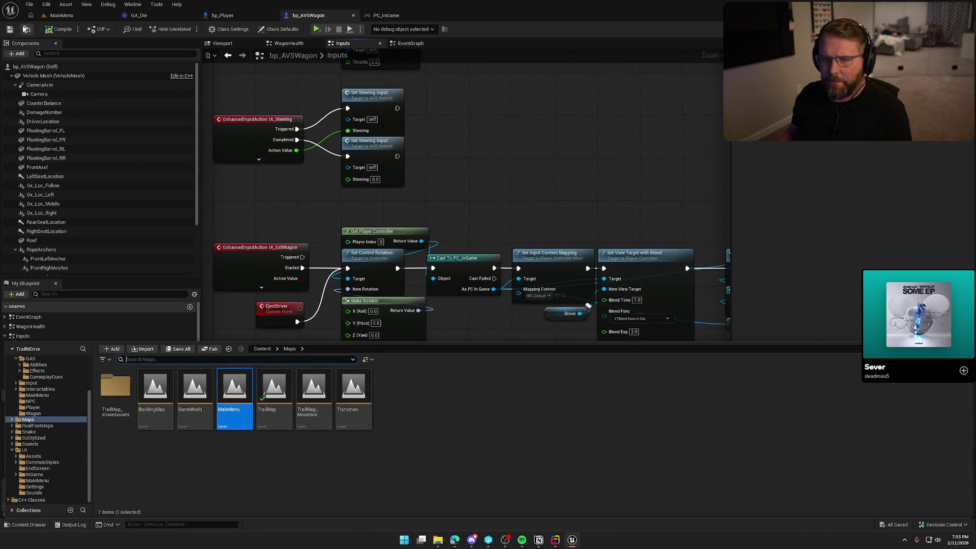
Step: Open bp_WagonDriver from the Logic > Interactables folder
{"action": "left_click", "coordinate": [26, 28]}
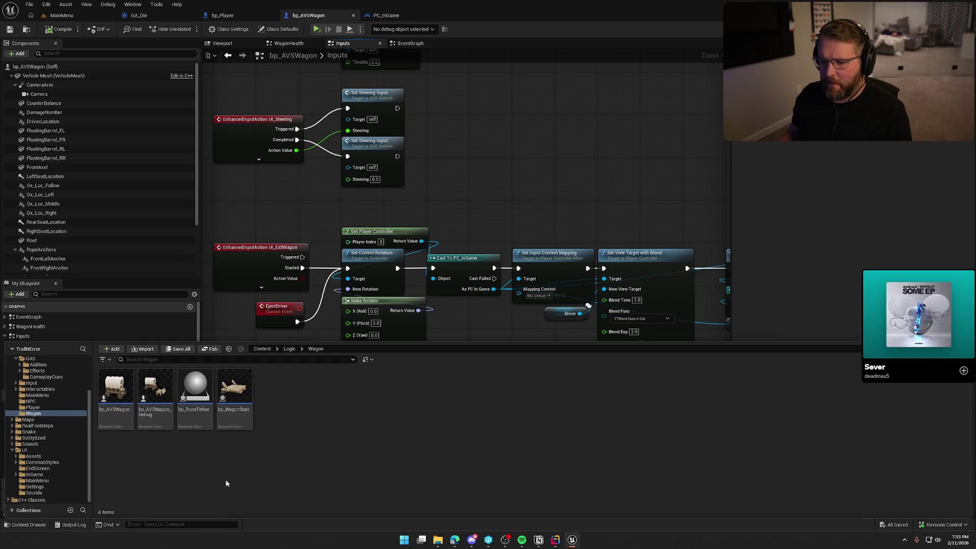
{"action": "left_click", "coordinate": [40, 388]}
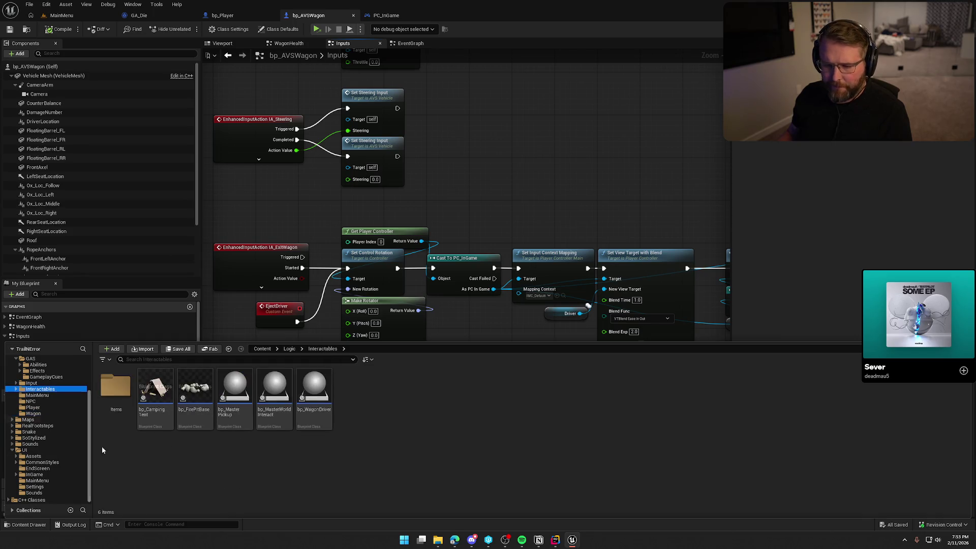
{"action": "double_click", "coordinate": [314, 392]}
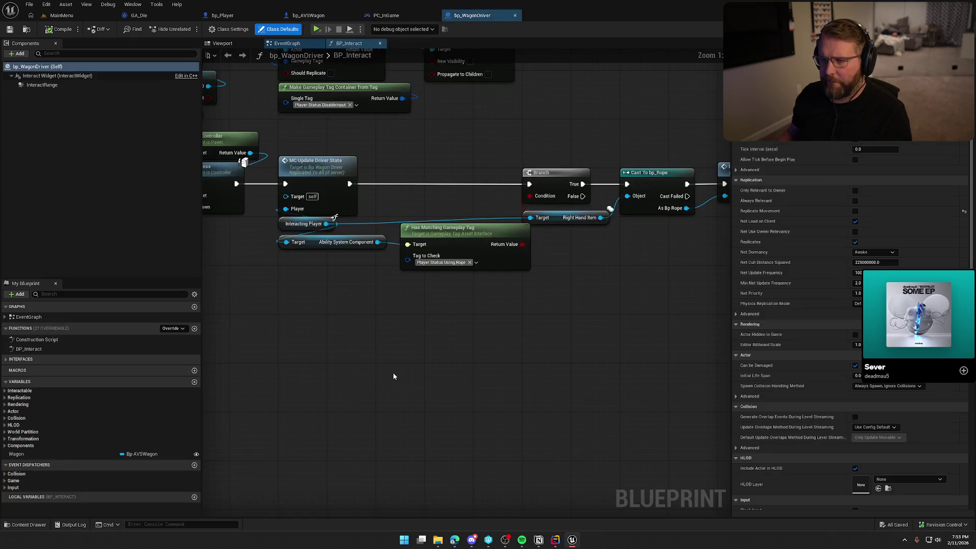
Step: Pan through BP_Interact's Branch, Possess, rope cast and MC Update Driver State nodes
{"action": "mouse_move", "coordinate": [476, 391]}
{"action": "left_mouse_down"}
{"action": "mouse_move", "coordinate": [529, 426]}
{"action": "mouse_move", "coordinate": [689, 440]}
{"action": "mouse_move", "coordinate": [527, 425]}
{"action": "mouse_move", "coordinate": [373, 383]}
{"action": "mouse_move", "coordinate": [663, 316]}
{"action": "mouse_move", "coordinate": [624, 380]}
{"action": "left_mouse_up"}
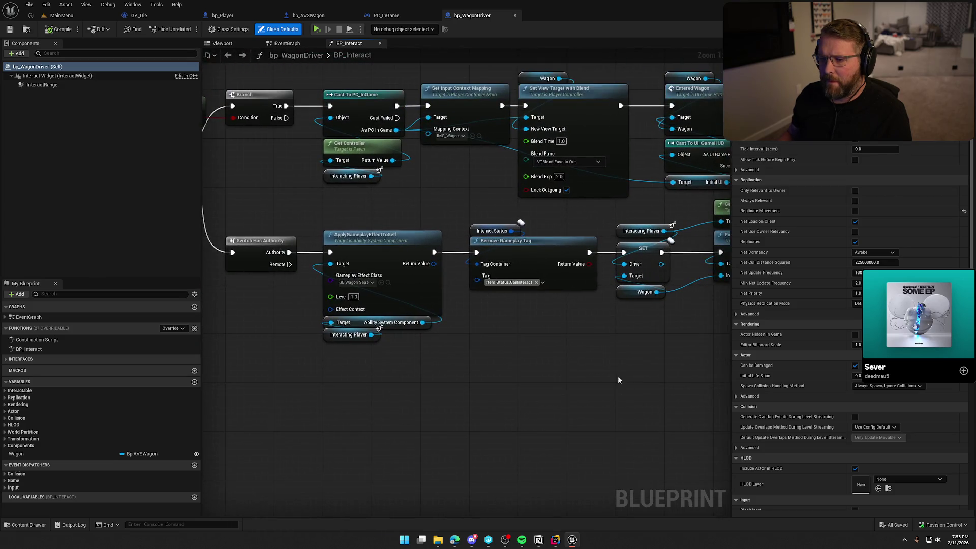
{"action": "left_click_drag", "start_coordinate": [559, 379], "coordinate": [525, 381]}
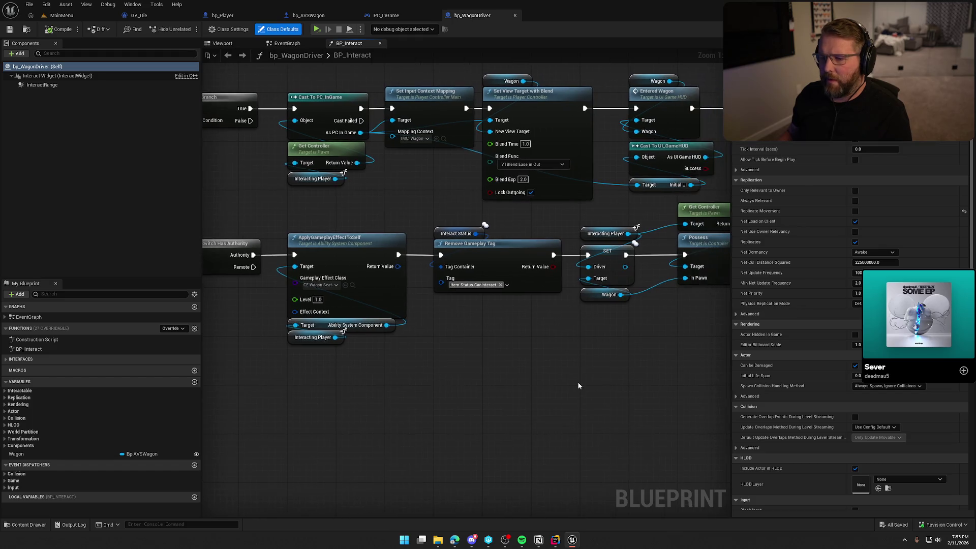
{"action": "mouse_move", "coordinate": [593, 374]}
{"action": "left_mouse_down"}
{"action": "mouse_move", "coordinate": [551, 388]}
{"action": "mouse_move", "coordinate": [388, 358]}
{"action": "left_mouse_up"}
{"action": "left_click_drag", "start_coordinate": [492, 366], "coordinate": [375, 356]}
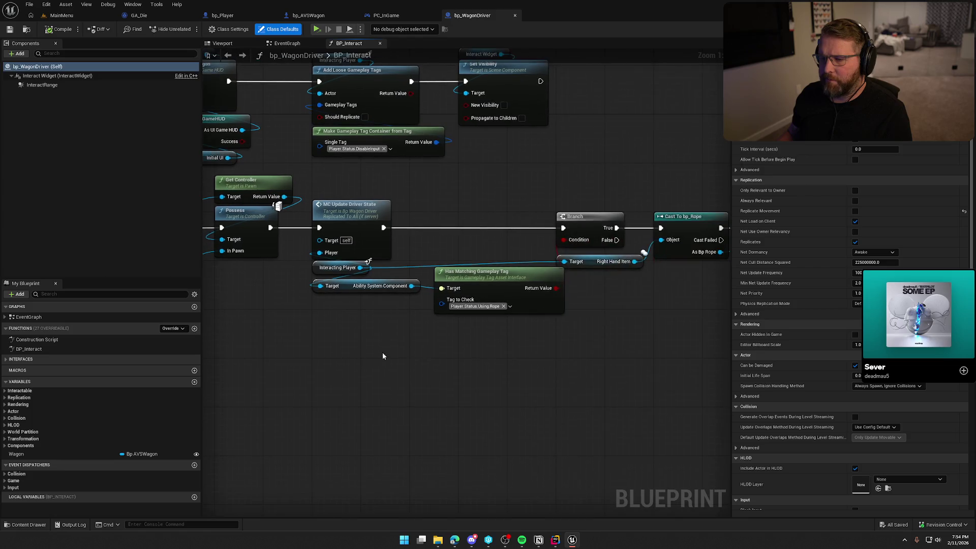
{"action": "left_click_drag", "start_coordinate": [465, 356], "coordinate": [288, 345]}
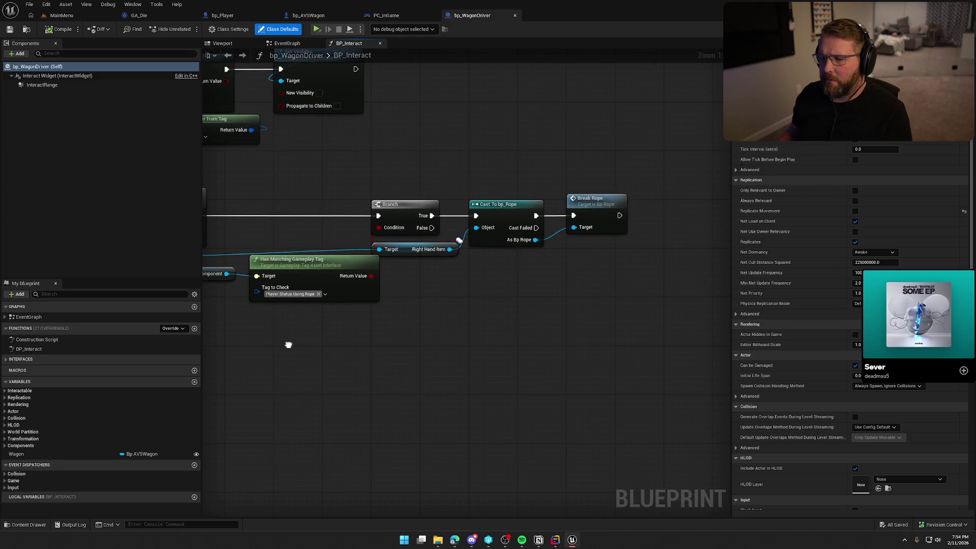
{"action": "left_click_drag", "start_coordinate": [288, 345], "coordinate": [409, 353]}
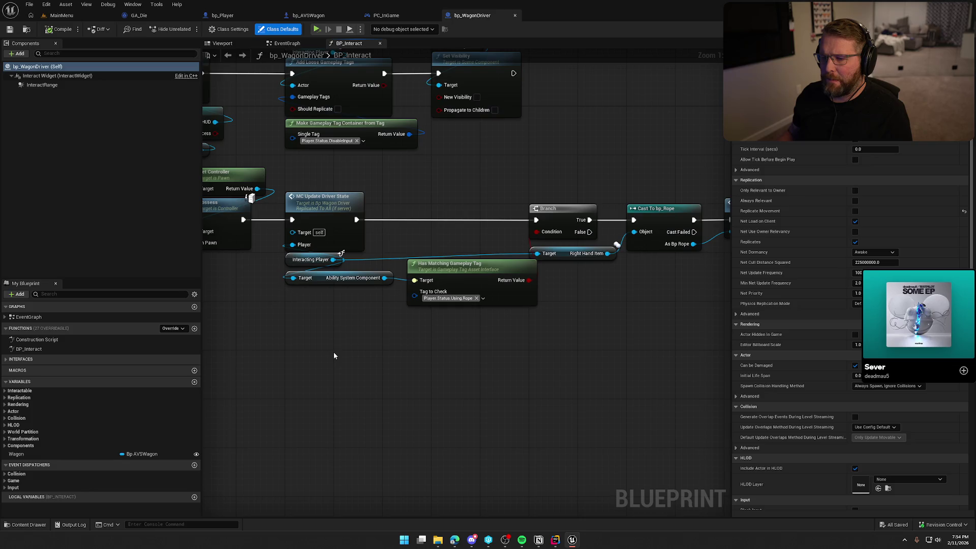
{"action": "left_click_drag", "start_coordinate": [334, 353], "coordinate": [268, 387]}
{"action": "left_click_drag", "start_coordinate": [593, 323], "coordinate": [572, 337]}
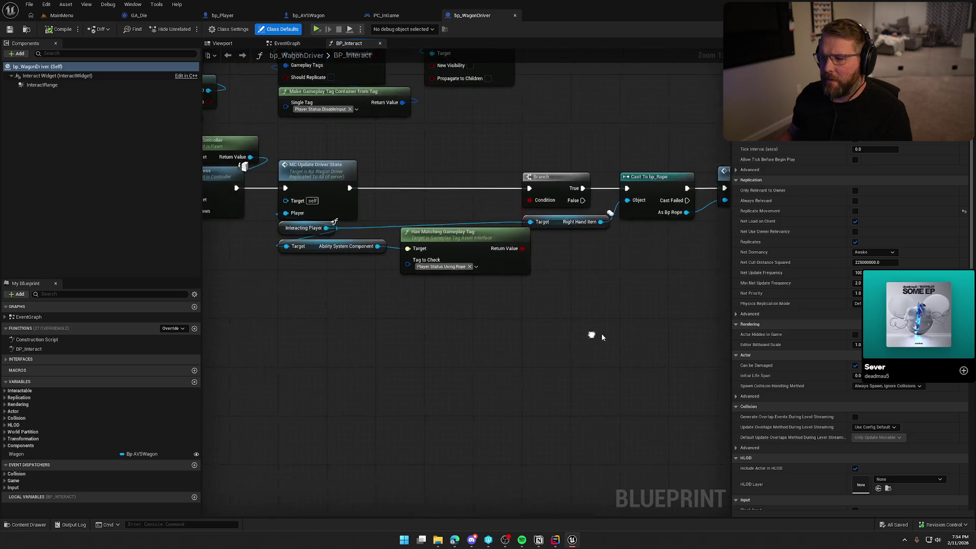
{"action": "mouse_move", "coordinate": [316, 350]}
{"action": "left_mouse_down"}
{"action": "mouse_move", "coordinate": [437, 351]}
{"action": "mouse_move", "coordinate": [533, 245]}
{"action": "mouse_move", "coordinate": [693, 218]}
{"action": "left_mouse_up"}
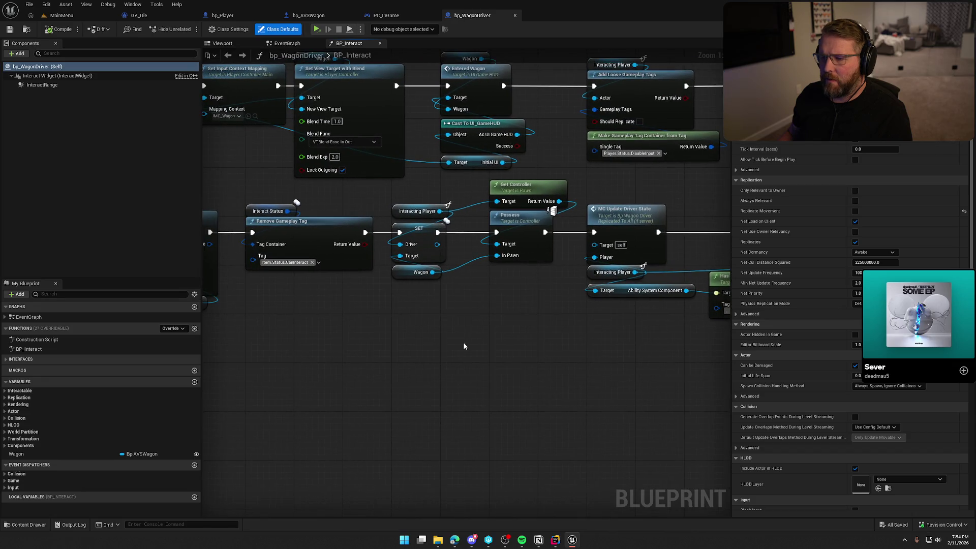
Step: Inspect the SET Driver node, review the tag check and rope nodes, then box-select them
{"action": "left_click_drag", "start_coordinate": [464, 342], "coordinate": [395, 241]}
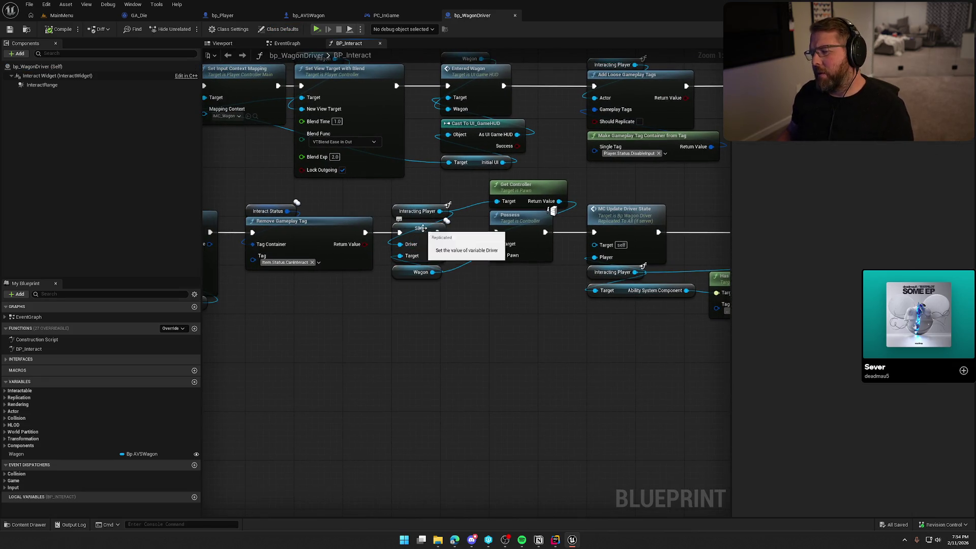
{"action": "left_click", "coordinate": [412, 241]}
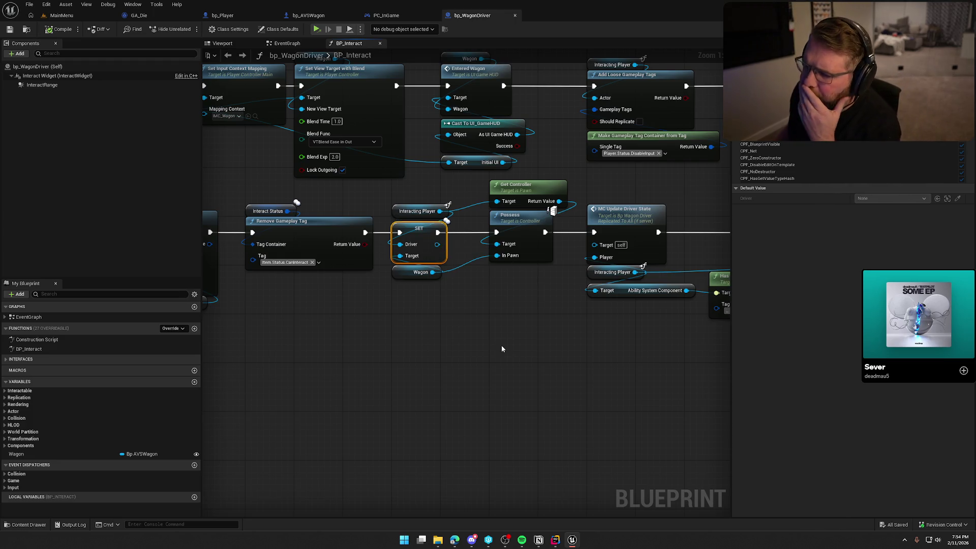
{"action": "mouse_move", "coordinate": [545, 338]}
{"action": "left_mouse_down"}
{"action": "mouse_move", "coordinate": [343, 312]}
{"action": "mouse_move", "coordinate": [429, 325]}
{"action": "left_mouse_up"}
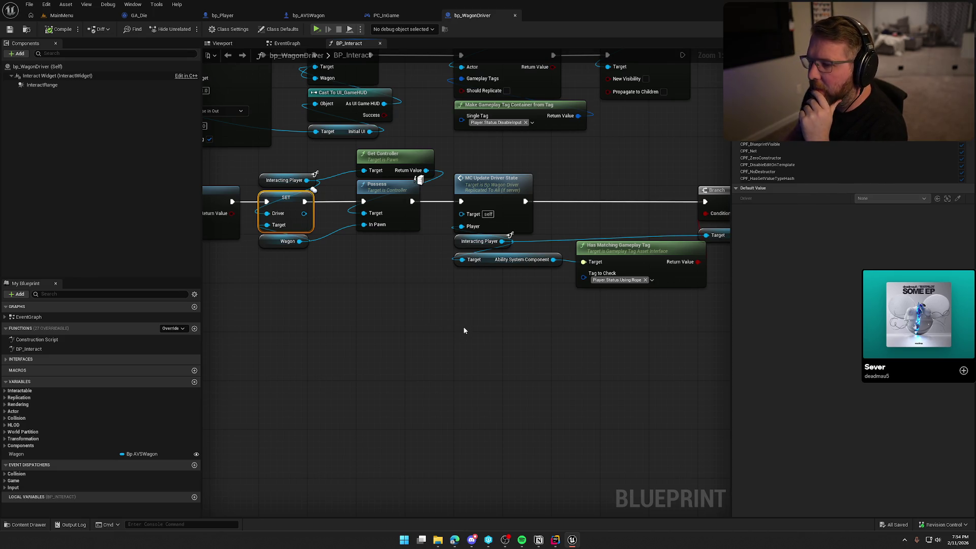
{"action": "left_click_drag", "start_coordinate": [464, 332], "coordinate": [417, 328]}
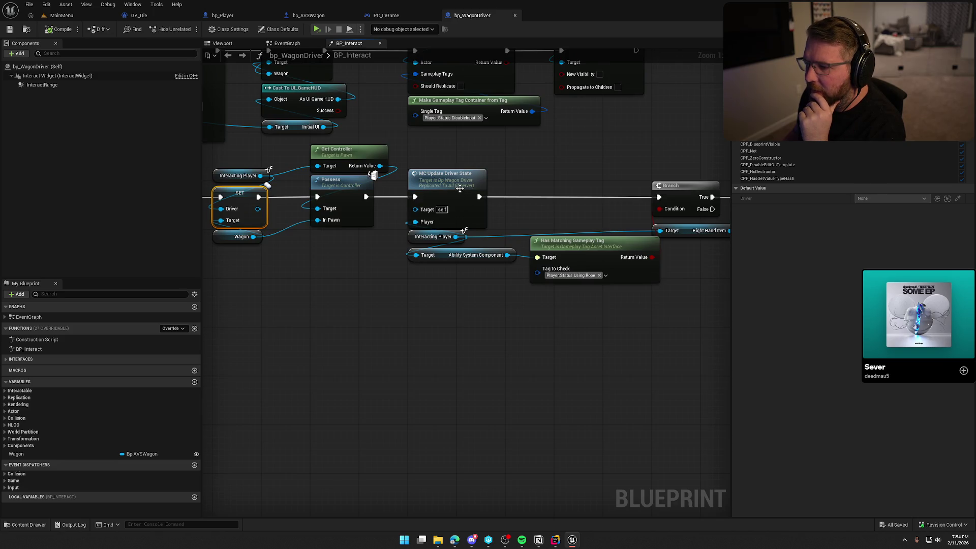
{"action": "mouse_move", "coordinate": [630, 316]}
{"action": "left_mouse_down"}
{"action": "mouse_move", "coordinate": [441, 330]}
{"action": "mouse_move", "coordinate": [358, 349]}
{"action": "mouse_move", "coordinate": [383, 344]}
{"action": "left_mouse_up"}
{"action": "scroll", "coordinate": [384, 344], "scroll_direction": "down", "scroll_amount": 2}
{"action": "left_click_drag", "start_coordinate": [368, 188], "coordinate": [691, 315]}
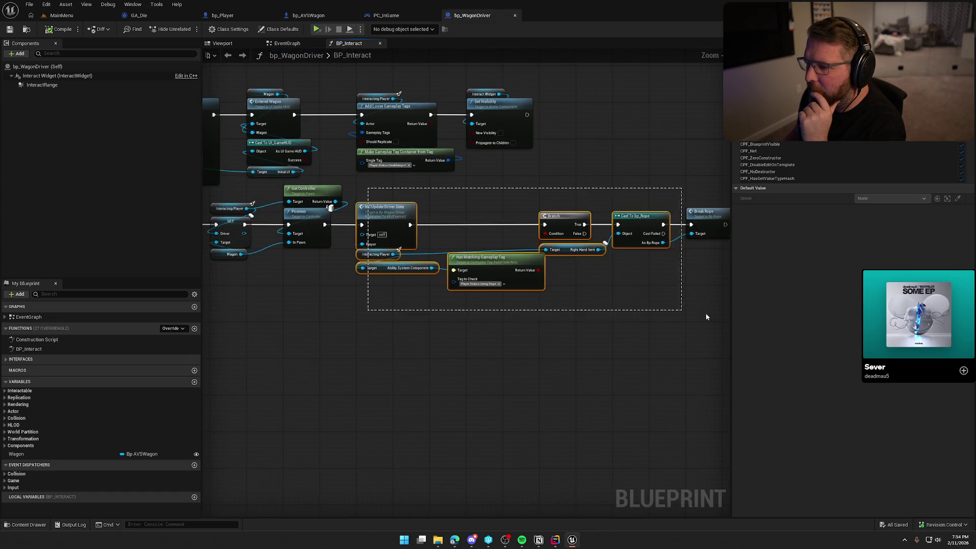
Step: Drag the driver-state, tag-check and rope nodes right and deselect them
{"action": "scroll", "coordinate": [493, 249], "scroll_direction": "up", "scroll_amount": 2}
{"action": "left_click_drag", "start_coordinate": [349, 200], "coordinate": [444, 203]}
{"action": "left_click", "coordinate": [475, 301]}
Step: Browse node actions for the Wagon value, dismiss them, and return to the Branch nodes
{"action": "mouse_move", "coordinate": [353, 305]}
{"action": "left_mouse_down"}
{"action": "mouse_move", "coordinate": [475, 301]}
{"action": "mouse_move", "coordinate": [469, 281]}
{"action": "mouse_move", "coordinate": [491, 275]}
{"action": "mouse_move", "coordinate": [330, 157]}
{"action": "left_mouse_up"}
{"action": "left_click", "coordinate": [469, 272]}
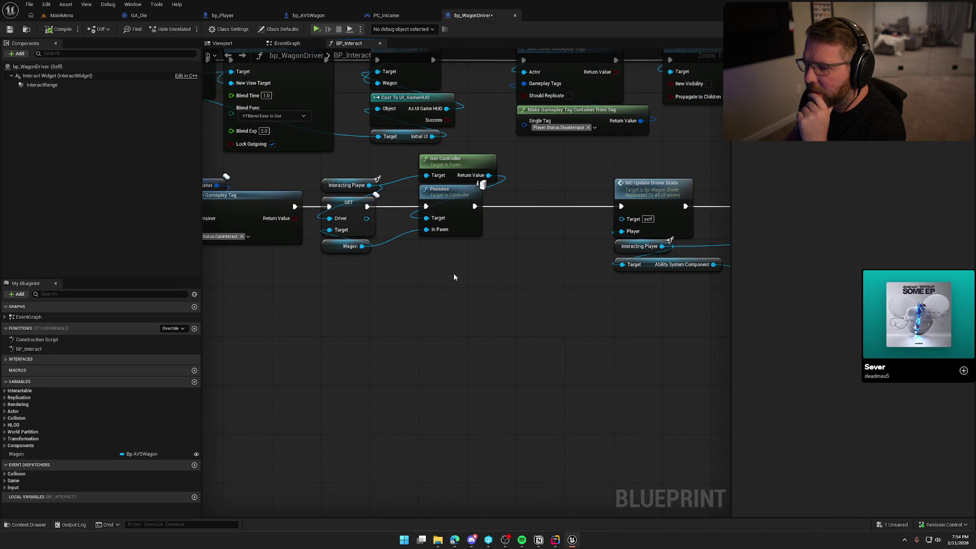
{"action": "left_click_drag", "start_coordinate": [361, 246], "coordinate": [530, 239]}
{"action": "left_click", "coordinate": [434, 328]}
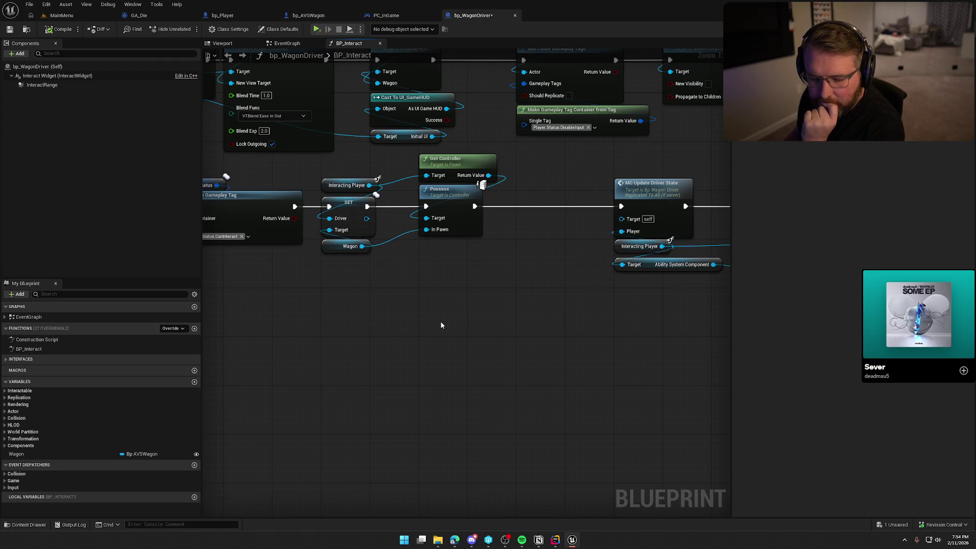
{"action": "key", "text": "alt+Tab"}
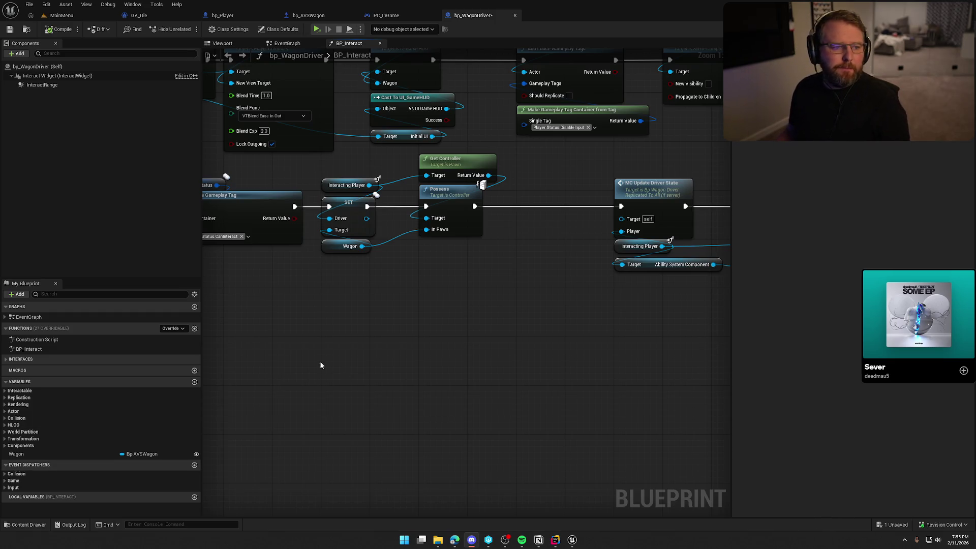
{"action": "left_click_drag", "start_coordinate": [524, 364], "coordinate": [325, 320]}
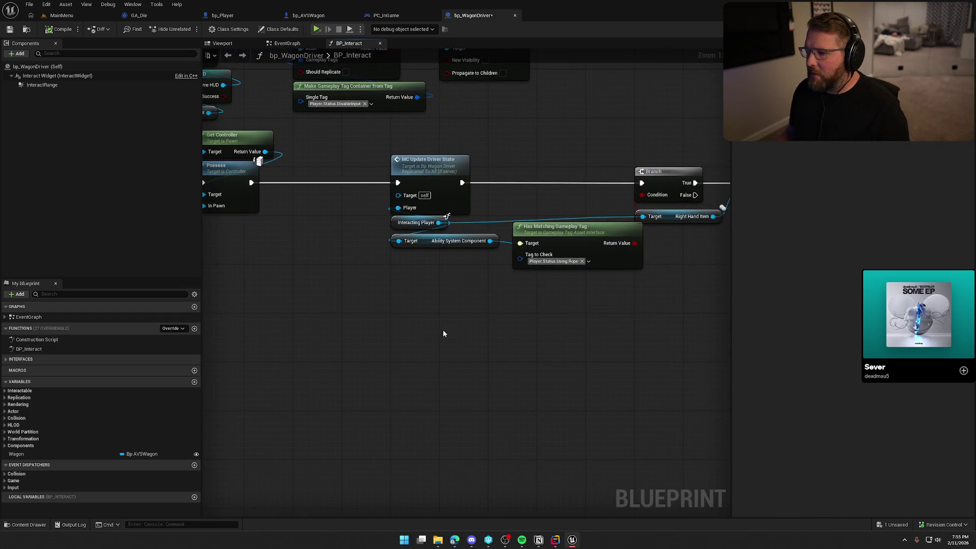
Step: Place Has Matching Gameplay Tag beside MC Update Driver State, with Ability System Component beneath it
{"action": "left_click_drag", "start_coordinate": [441, 334], "coordinate": [304, 342]}
{"action": "left_click_drag", "start_coordinate": [458, 248], "coordinate": [434, 211]}
{"action": "left_click", "coordinate": [456, 321]}
{"action": "mouse_move", "coordinate": [289, 248]}
{"action": "left_mouse_down"}
{"action": "mouse_move", "coordinate": [391, 258]}
{"action": "mouse_move", "coordinate": [387, 248]}
{"action": "left_mouse_up"}
{"action": "left_click_drag", "start_coordinate": [368, 295], "coordinate": [419, 289]}
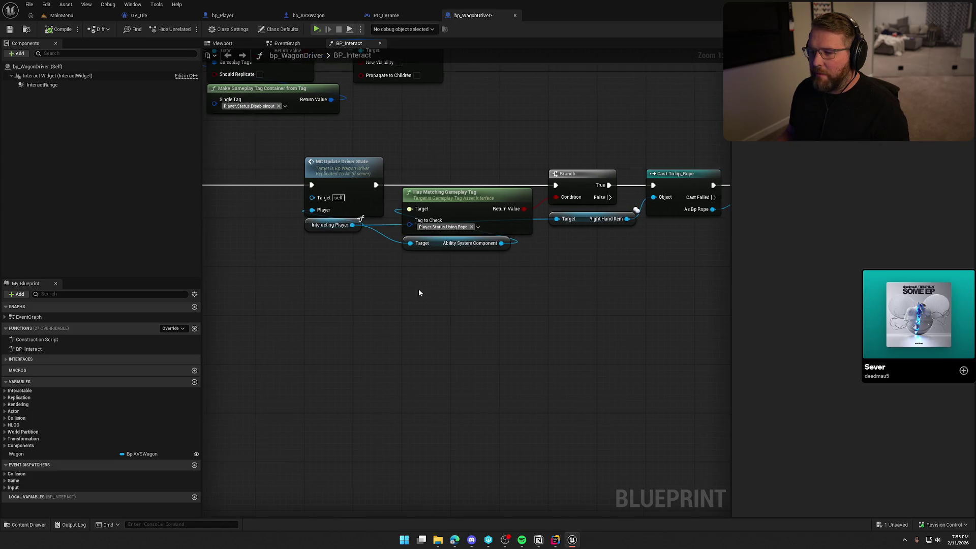
{"action": "scroll", "coordinate": [419, 292], "scroll_direction": "down", "scroll_amount": 1}
Step: Shift the lower row of nodes right and check the SET and Possess nodes
{"action": "left_click_drag", "start_coordinate": [350, 175], "coordinate": [649, 286]}
{"action": "scroll", "coordinate": [648, 286], "scroll_direction": "up", "scroll_amount": 1}
{"action": "left_click_drag", "start_coordinate": [392, 184], "coordinate": [496, 181]}
{"action": "left_click", "coordinate": [398, 266]}
{"action": "left_click_drag", "start_coordinate": [399, 266], "coordinate": [487, 259]}
{"action": "mouse_move", "coordinate": [293, 201]}
{"action": "left_mouse_down"}
{"action": "mouse_move", "coordinate": [352, 235]}
{"action": "mouse_move", "coordinate": [506, 239]}
{"action": "mouse_move", "coordinate": [407, 186]}
{"action": "left_mouse_up"}
{"action": "left_click", "coordinate": [441, 285]}
{"action": "left_click_drag", "start_coordinate": [440, 286], "coordinate": [472, 286]}
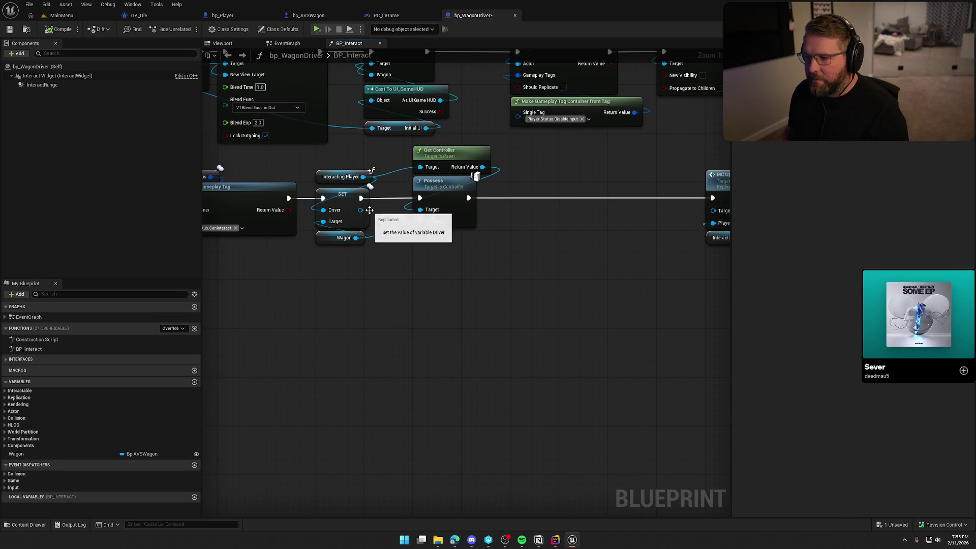
Step: Inspect how the SET Driver node uses the Interacting Player and Wagon values
{"action": "left_click", "coordinate": [339, 177]}
{"action": "left_click", "coordinate": [401, 286]}
{"action": "mouse_move", "coordinate": [401, 286]}
{"action": "left_mouse_down"}
{"action": "mouse_move", "coordinate": [385, 247]}
{"action": "mouse_move", "coordinate": [434, 276]}
{"action": "left_mouse_up"}
{"action": "left_click", "coordinate": [435, 263]}
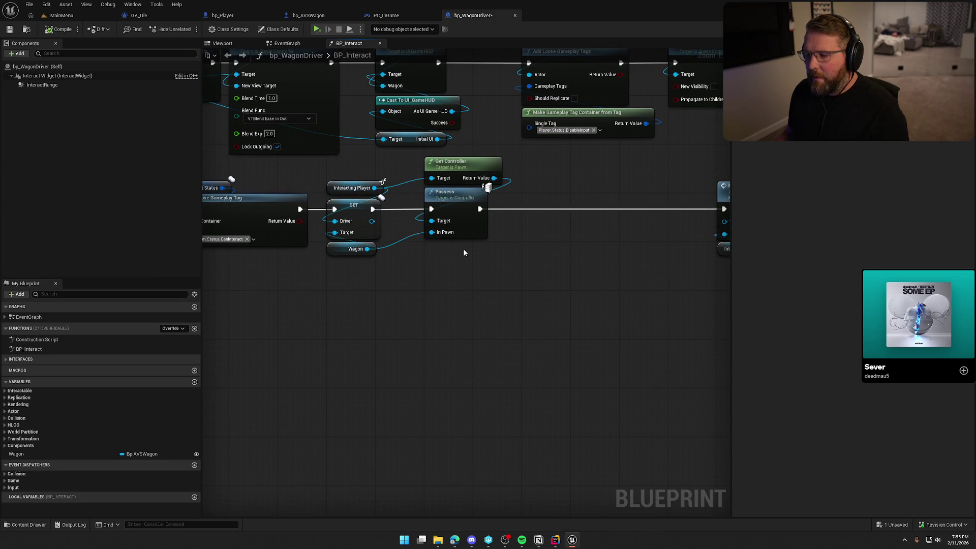
{"action": "mouse_move", "coordinate": [388, 272]}
{"action": "left_mouse_down"}
{"action": "mouse_move", "coordinate": [325, 197]}
{"action": "mouse_move", "coordinate": [324, 176]}
{"action": "mouse_move", "coordinate": [392, 301]}
{"action": "mouse_move", "coordinate": [325, 175]}
{"action": "mouse_move", "coordinate": [545, 309]}
{"action": "left_mouse_up"}
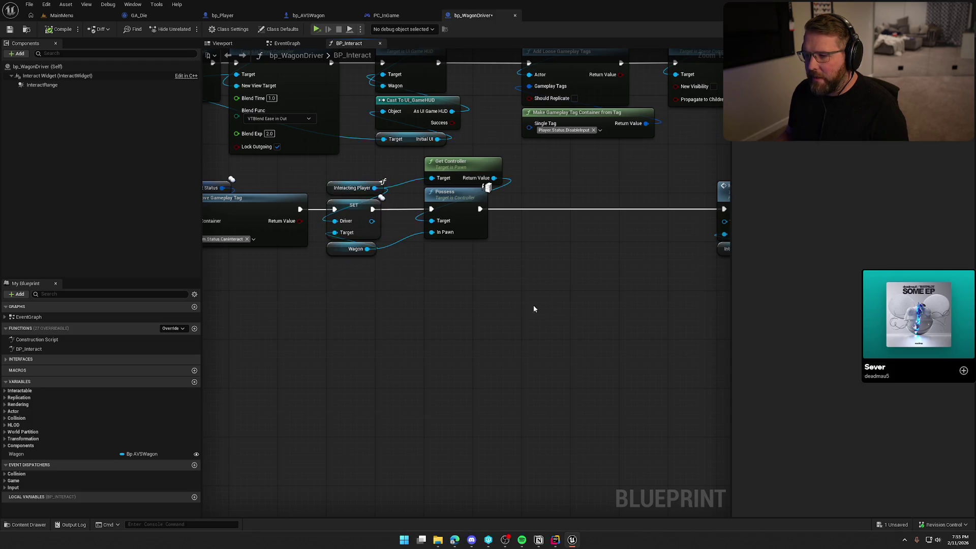
{"action": "left_click_drag", "start_coordinate": [312, 237], "coordinate": [466, 249]}
{"action": "left_click", "coordinate": [451, 199]}
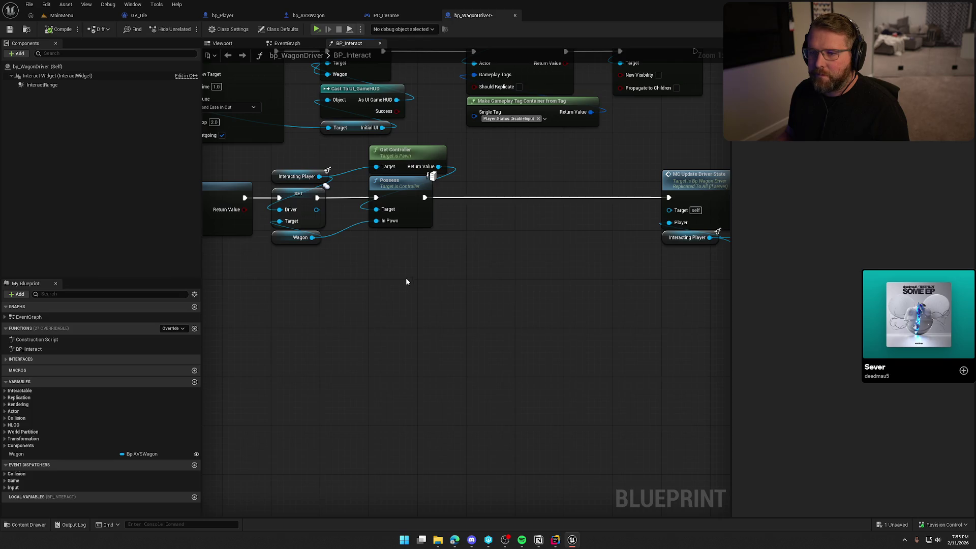
{"action": "left_click_drag", "start_coordinate": [406, 278], "coordinate": [445, 291]}
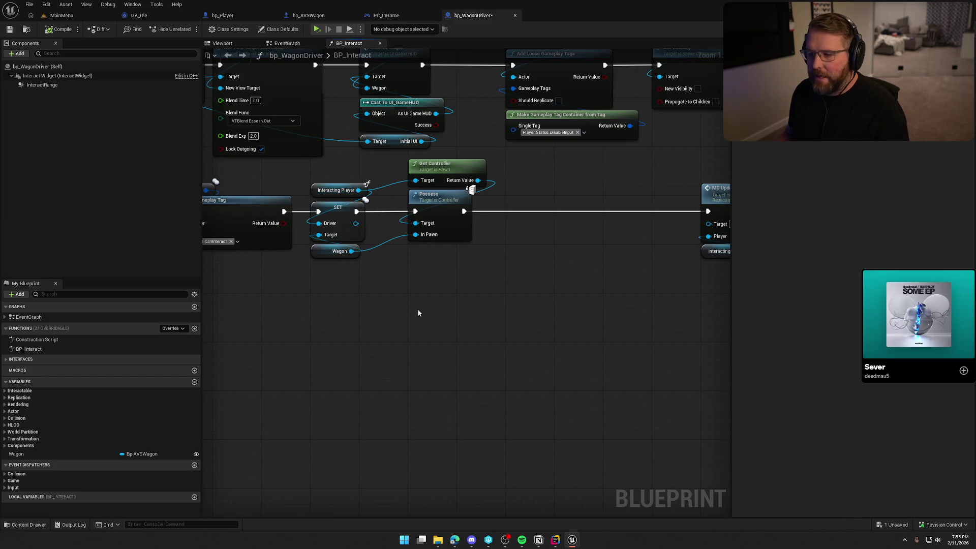
Step: Move the MC Update Driver State chain left beside the Possess node
{"action": "mouse_move", "coordinate": [348, 260]}
{"action": "left_mouse_down"}
{"action": "mouse_move", "coordinate": [300, 249]}
{"action": "mouse_move", "coordinate": [315, 257]}
{"action": "left_mouse_up"}
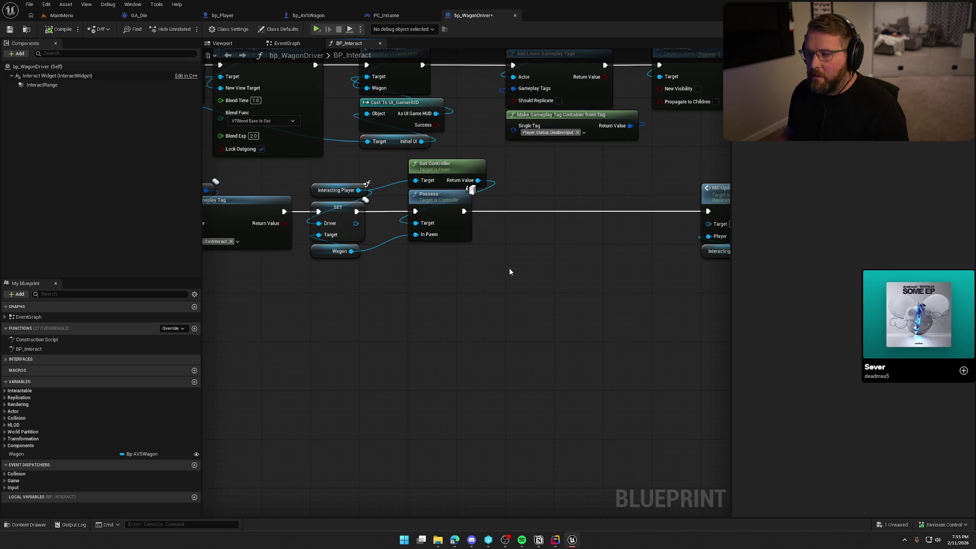
{"action": "scroll", "coordinate": [421, 289], "scroll_direction": "down", "scroll_amount": 2}
{"action": "left_click_drag", "start_coordinate": [308, 280], "coordinate": [374, 292]}
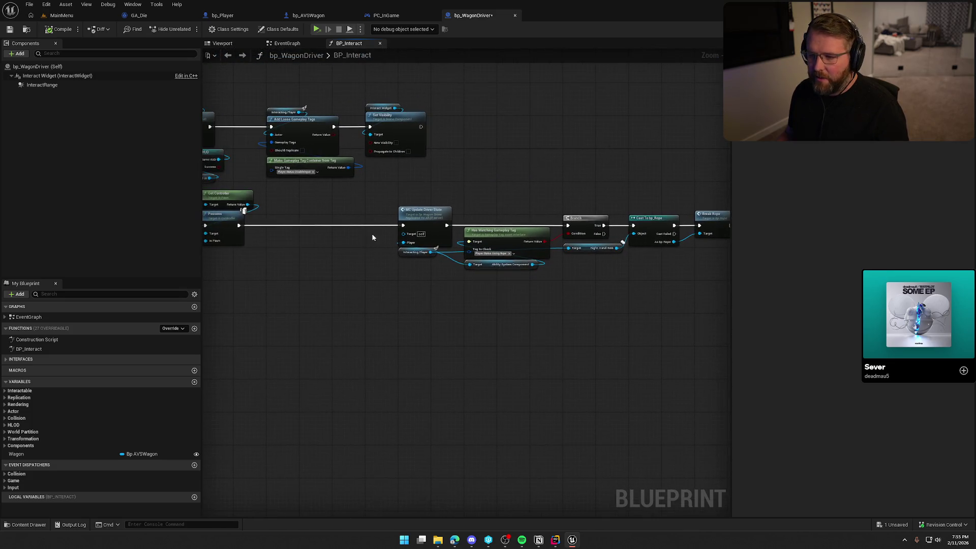
{"action": "left_click_drag", "start_coordinate": [326, 270], "coordinate": [284, 284]}
{"action": "left_click_drag", "start_coordinate": [338, 192], "coordinate": [629, 318]}
{"action": "scroll", "coordinate": [414, 322], "scroll_direction": "up", "scroll_amount": 3}
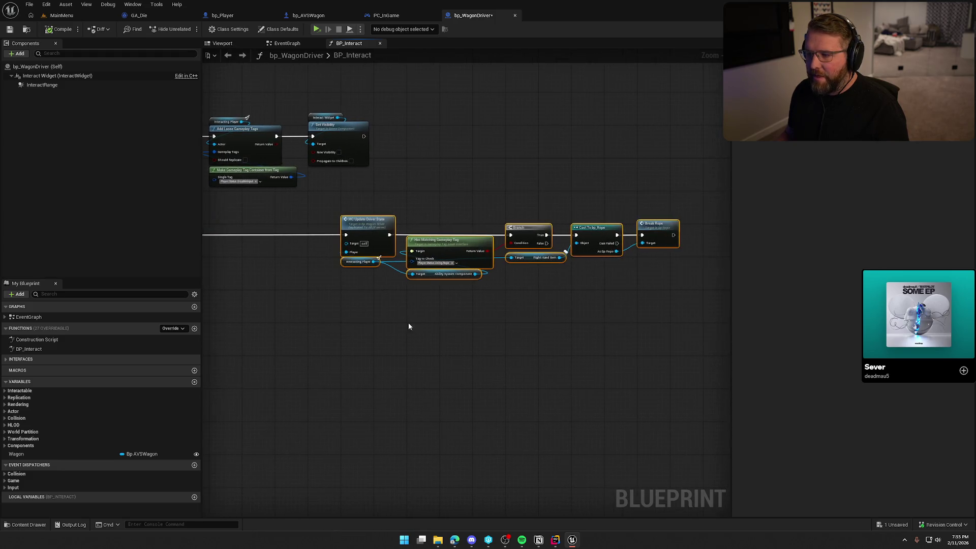
{"action": "left_click_drag", "start_coordinate": [419, 280], "coordinate": [629, 331]}
{"action": "left_click_drag", "start_coordinate": [646, 229], "coordinate": [457, 228]}
Step: Recheck the SET, Interacting Player and Wagon nodes, then compile bp_WagonDriver
{"action": "left_click", "coordinate": [391, 386]}
{"action": "left_click_drag", "start_coordinate": [392, 386], "coordinate": [511, 415]}
{"action": "left_click_drag", "start_coordinate": [386, 330], "coordinate": [328, 209]}
{"action": "left_click", "coordinate": [417, 387]}
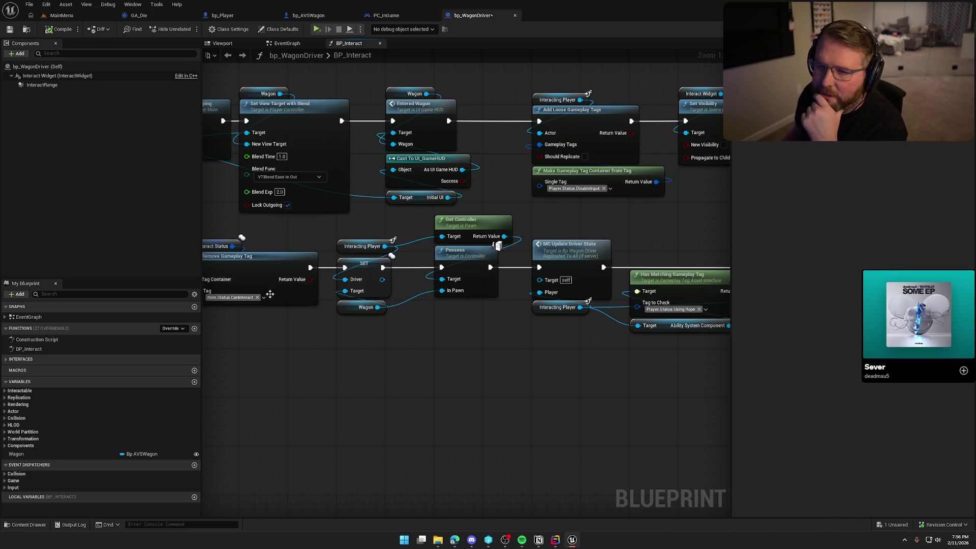
{"action": "left_click", "coordinate": [59, 29]}
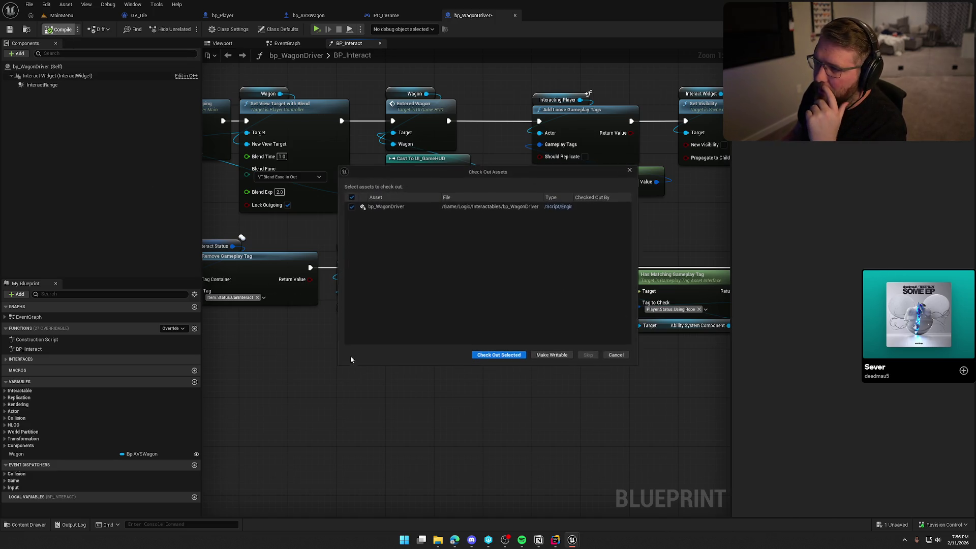
Step: Check out bp_WagonDriver so the compiled blueprint saves, returning to the interact logic
{"action": "left_click", "coordinate": [478, 351]}
{"action": "mouse_move", "coordinate": [294, 371]}
{"action": "left_mouse_down"}
{"action": "mouse_move", "coordinate": [472, 382]}
{"action": "mouse_move", "coordinate": [631, 359]}
{"action": "left_mouse_up"}
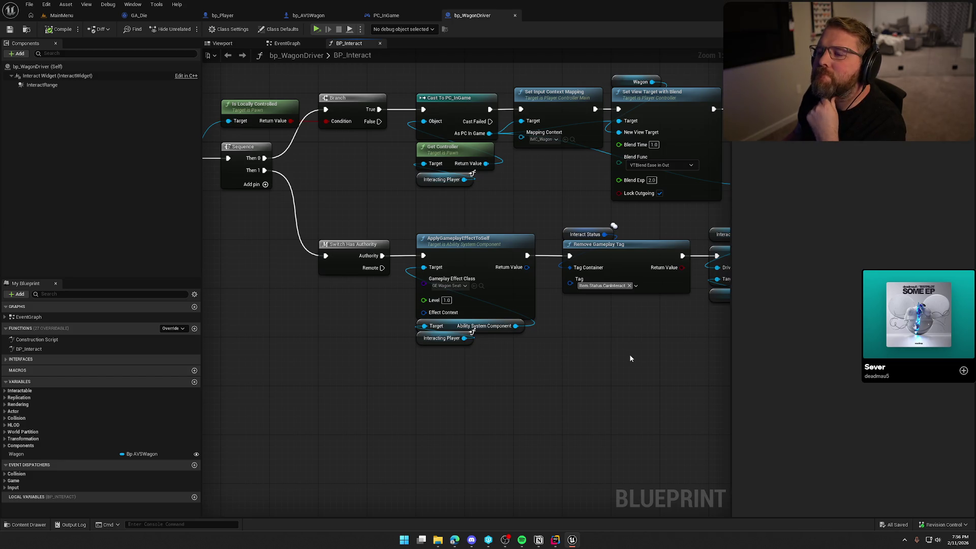
Step: Review the Possess and driver-state nodes, then switch to GA_Die with Ctrl+Tab
{"action": "left_click_drag", "start_coordinate": [630, 359], "coordinate": [608, 347]}
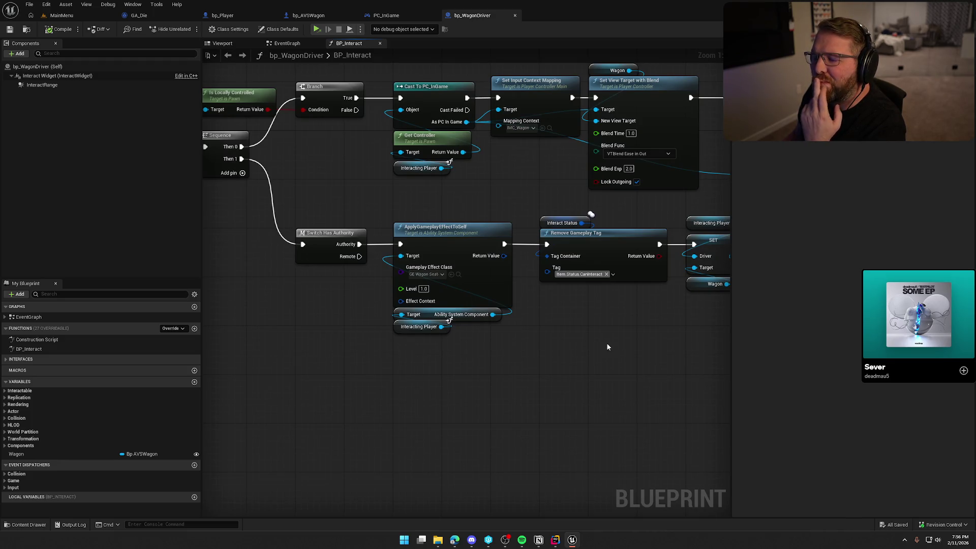
{"action": "left_click_drag", "start_coordinate": [630, 337], "coordinate": [366, 333]}
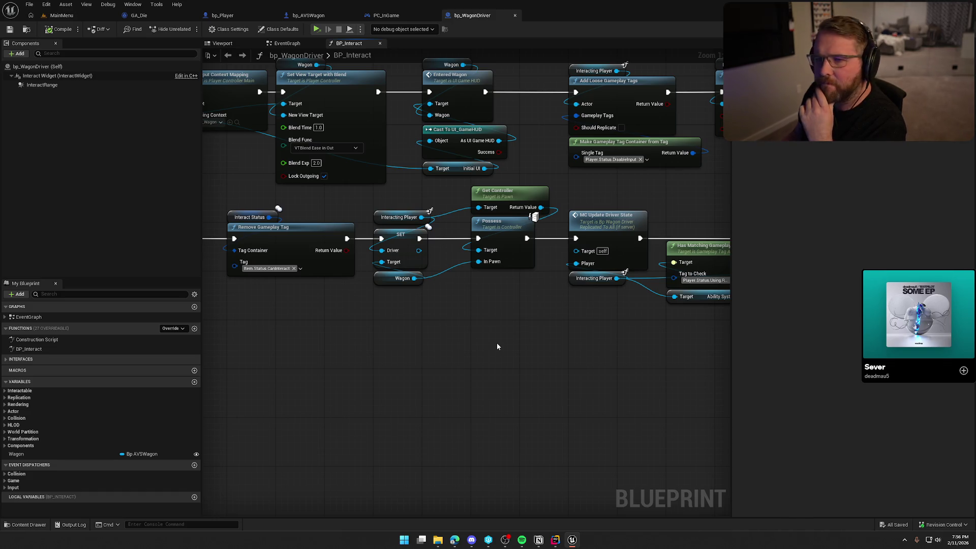
{"action": "key", "text": "ctrl+Tab"}
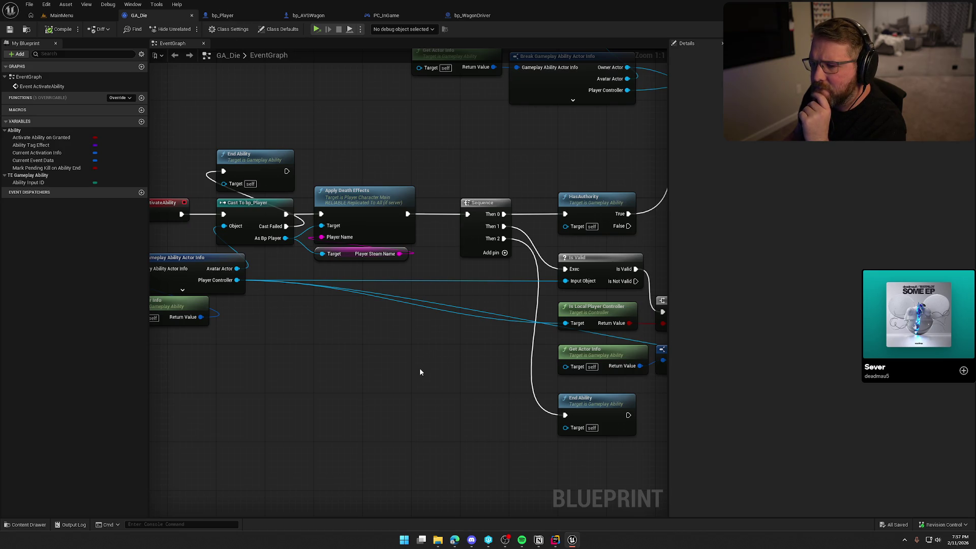
Step: Review GA_Die's Push New UI, death count, Sequence and Apply Death Effects nodes, then return to bp_WagonDriver
{"action": "mouse_move", "coordinate": [419, 370]}
{"action": "left_mouse_down"}
{"action": "mouse_move", "coordinate": [499, 338]}
{"action": "mouse_move", "coordinate": [427, 353]}
{"action": "mouse_move", "coordinate": [183, 324]}
{"action": "left_mouse_up"}
{"action": "left_click_drag", "start_coordinate": [636, 244], "coordinate": [476, 234]}
{"action": "mouse_move", "coordinate": [285, 159]}
{"action": "left_mouse_down"}
{"action": "mouse_move", "coordinate": [337, 211]}
{"action": "mouse_move", "coordinate": [584, 318]}
{"action": "left_mouse_up"}
{"action": "left_click_drag", "start_coordinate": [372, 393], "coordinate": [428, 396]}
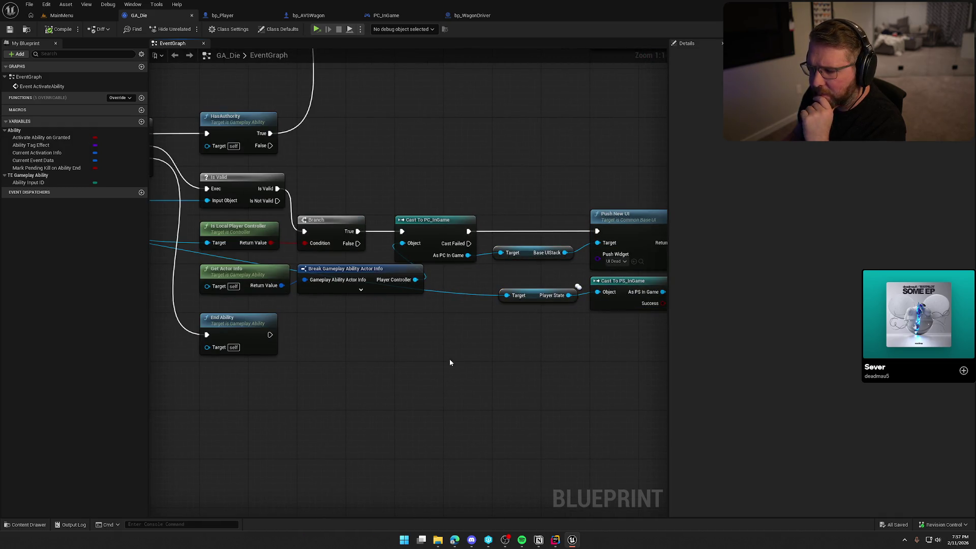
{"action": "left_click_drag", "start_coordinate": [423, 363], "coordinate": [475, 339]}
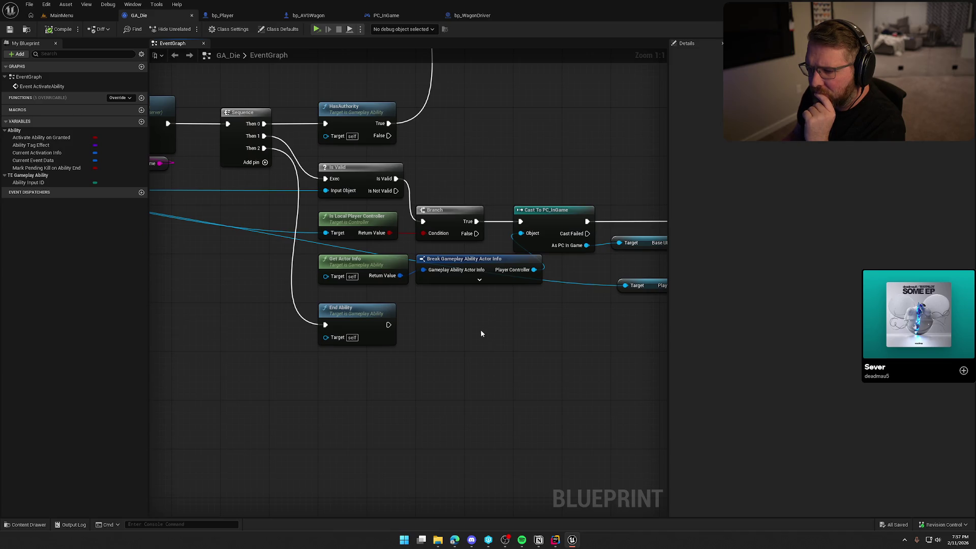
{"action": "mouse_move", "coordinate": [484, 331]}
{"action": "left_mouse_down"}
{"action": "mouse_move", "coordinate": [622, 377]}
{"action": "mouse_move", "coordinate": [422, 343]}
{"action": "left_mouse_up"}
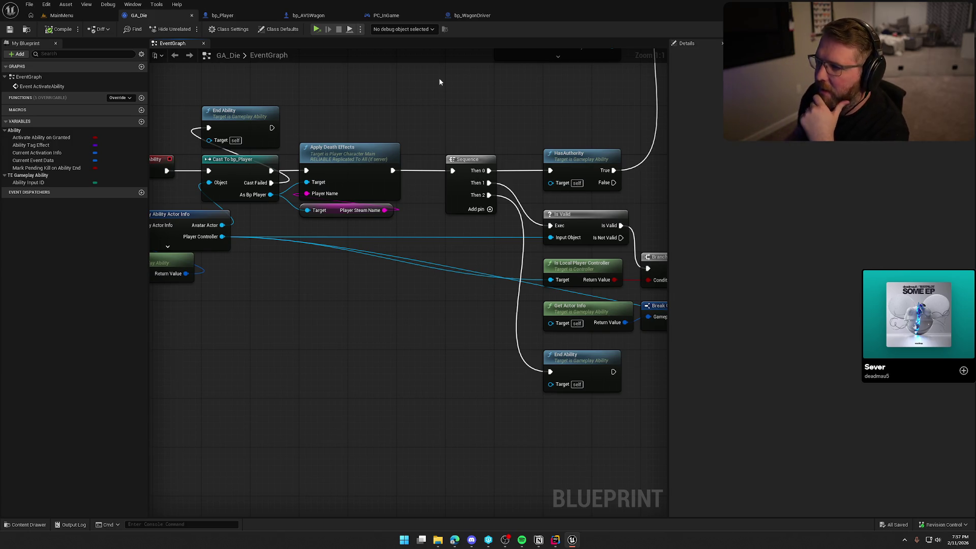
{"action": "left_click", "coordinate": [465, 18]}
{"action": "mouse_move", "coordinate": [280, 356]}
{"action": "left_mouse_down"}
{"action": "mouse_move", "coordinate": [563, 399]}
{"action": "mouse_move", "coordinate": [605, 349]}
{"action": "left_mouse_up"}
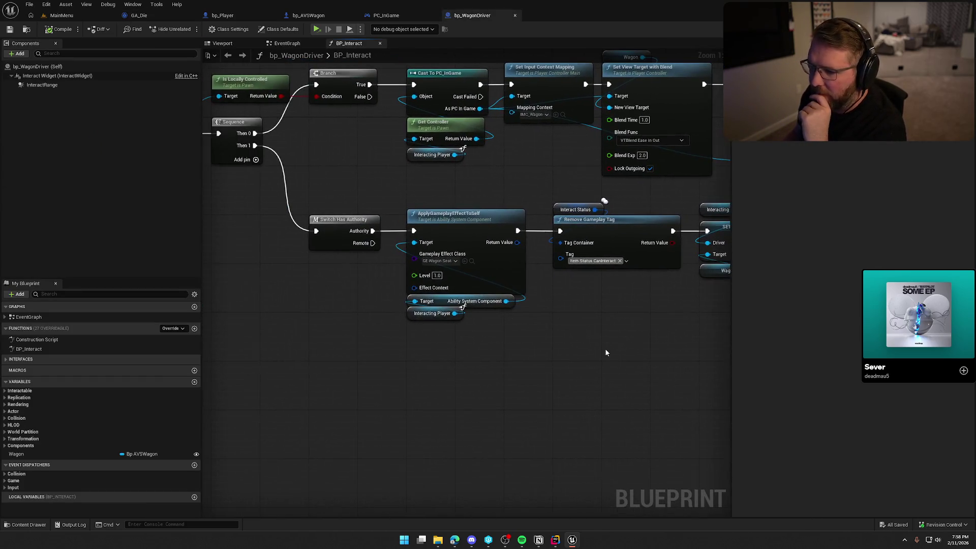
Step: Follow bp_AVSWagon's IA_ExitWagon input chain to the Exit Wagon node
{"action": "left_click", "coordinate": [310, 15]}
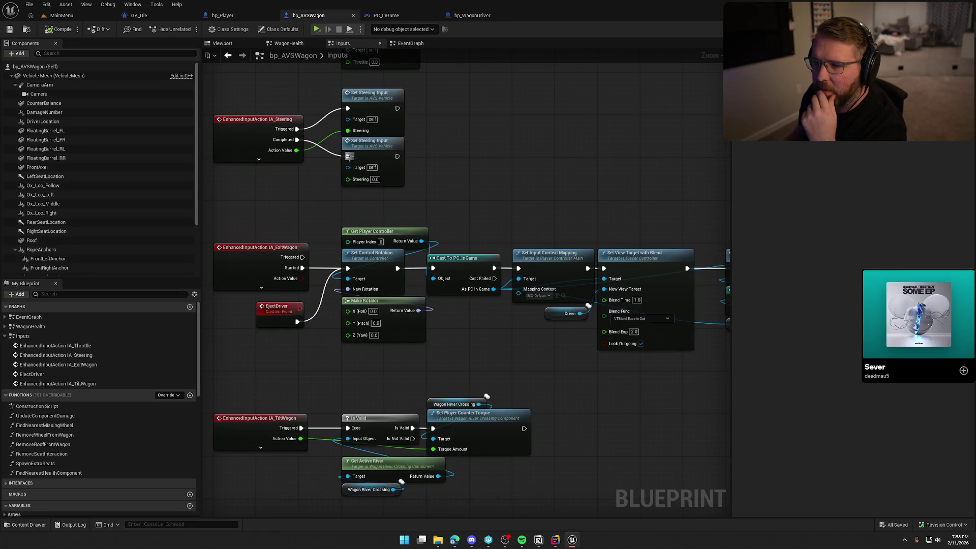
{"action": "left_click_drag", "start_coordinate": [334, 354], "coordinate": [337, 284]}
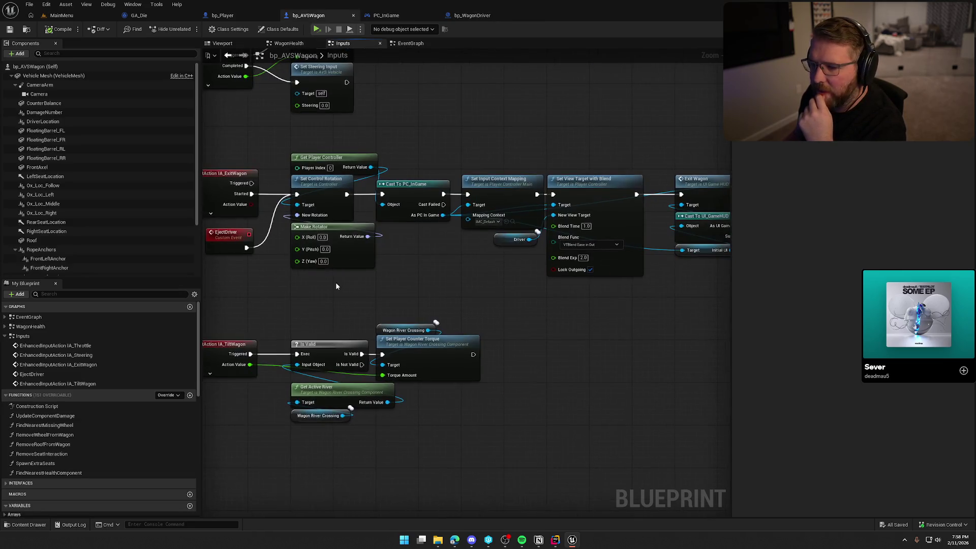
{"action": "mouse_move", "coordinate": [319, 137]}
{"action": "left_mouse_down"}
{"action": "mouse_move", "coordinate": [429, 272]}
{"action": "mouse_move", "coordinate": [455, 286]}
{"action": "mouse_move", "coordinate": [482, 272]}
{"action": "mouse_move", "coordinate": [361, 265]}
{"action": "left_mouse_up"}
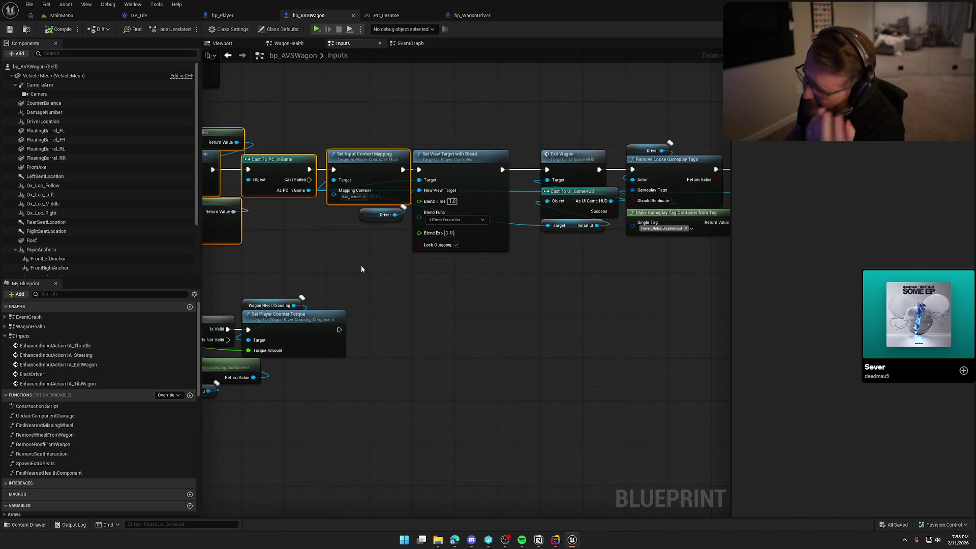
{"action": "mouse_move", "coordinate": [432, 293]}
{"action": "left_mouse_down"}
{"action": "mouse_move", "coordinate": [488, 244]}
{"action": "mouse_move", "coordinate": [412, 251]}
{"action": "left_mouse_up"}
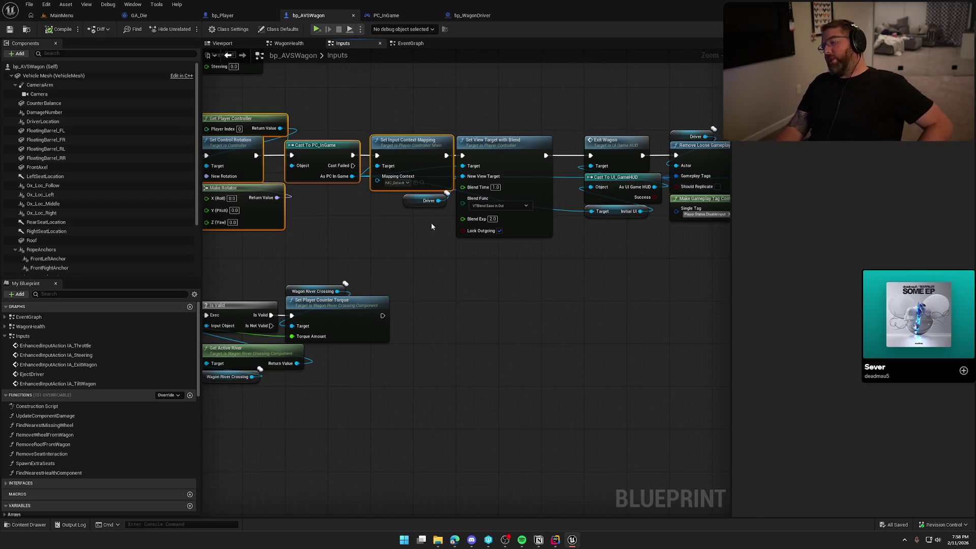
{"action": "mouse_move", "coordinate": [527, 282]}
{"action": "left_mouse_down"}
{"action": "mouse_move", "coordinate": [428, 285]}
{"action": "mouse_move", "coordinate": [396, 273]}
{"action": "left_mouse_up"}
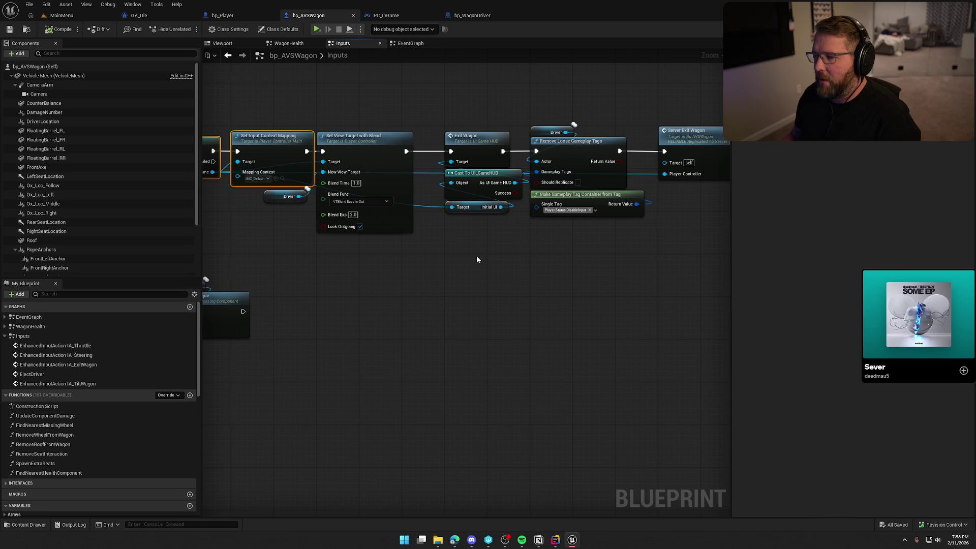
{"action": "left_click", "coordinate": [471, 138]}
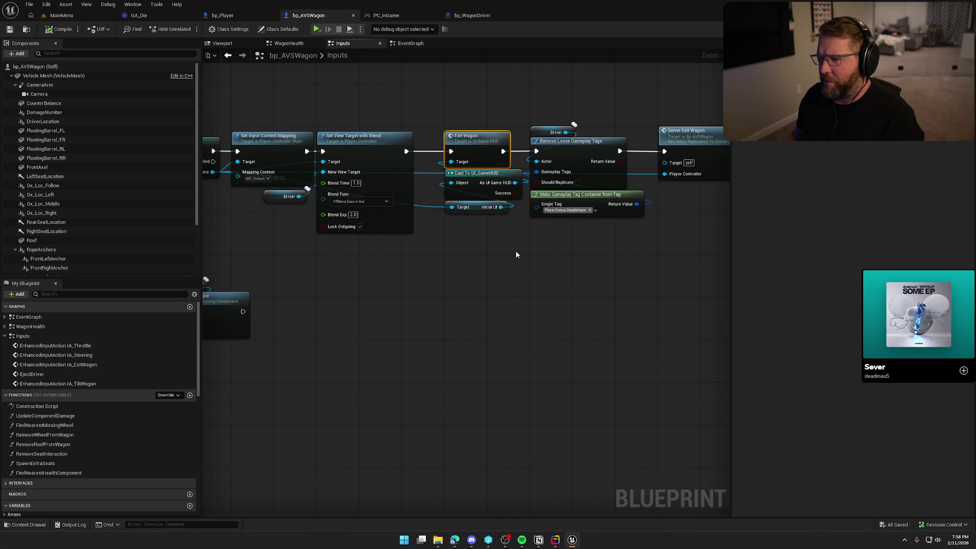
Step: Trace the chain to the Server Exit Wagon call and jump to its event definition
{"action": "mouse_move", "coordinate": [534, 256]}
{"action": "left_mouse_down"}
{"action": "mouse_move", "coordinate": [431, 244]}
{"action": "mouse_move", "coordinate": [445, 244]}
{"action": "left_mouse_up"}
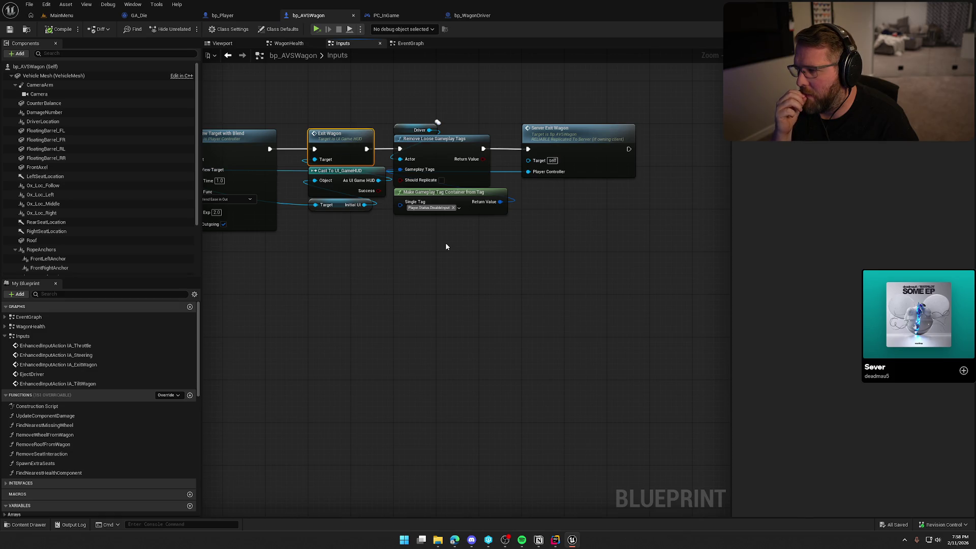
{"action": "mouse_move", "coordinate": [340, 273]}
{"action": "left_mouse_down"}
{"action": "mouse_move", "coordinate": [493, 281]}
{"action": "mouse_move", "coordinate": [279, 279]}
{"action": "left_mouse_up"}
{"action": "left_click", "coordinate": [584, 115]}
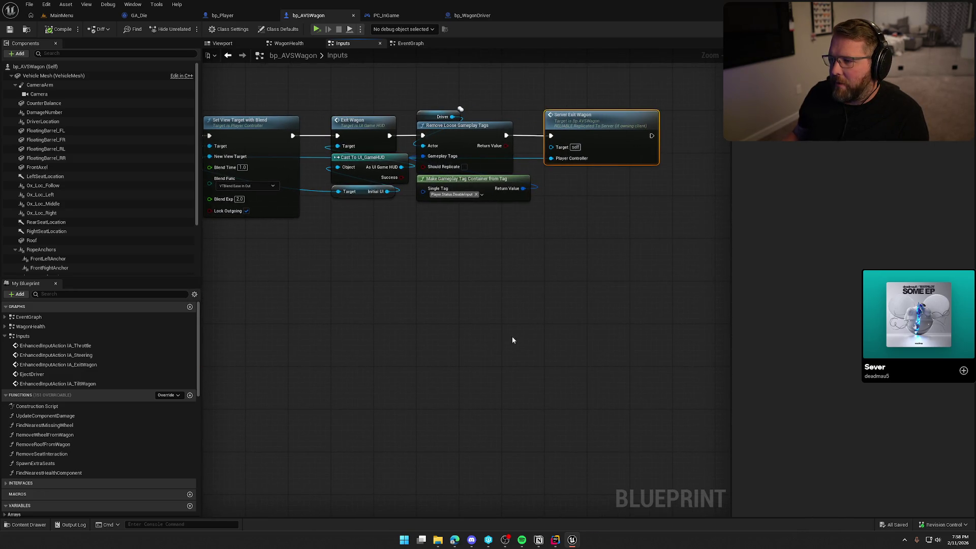
{"action": "mouse_move", "coordinate": [329, 304]}
{"action": "left_mouse_down"}
{"action": "mouse_move", "coordinate": [536, 246]}
{"action": "mouse_move", "coordinate": [557, 288]}
{"action": "mouse_move", "coordinate": [334, 345]}
{"action": "mouse_move", "coordinate": [253, 337]}
{"action": "mouse_move", "coordinate": [712, 272]}
{"action": "mouse_move", "coordinate": [605, 263]}
{"action": "left_mouse_up"}
{"action": "left_click_drag", "start_coordinate": [541, 320], "coordinate": [442, 310]}
{"action": "double_click", "coordinate": [627, 172]}
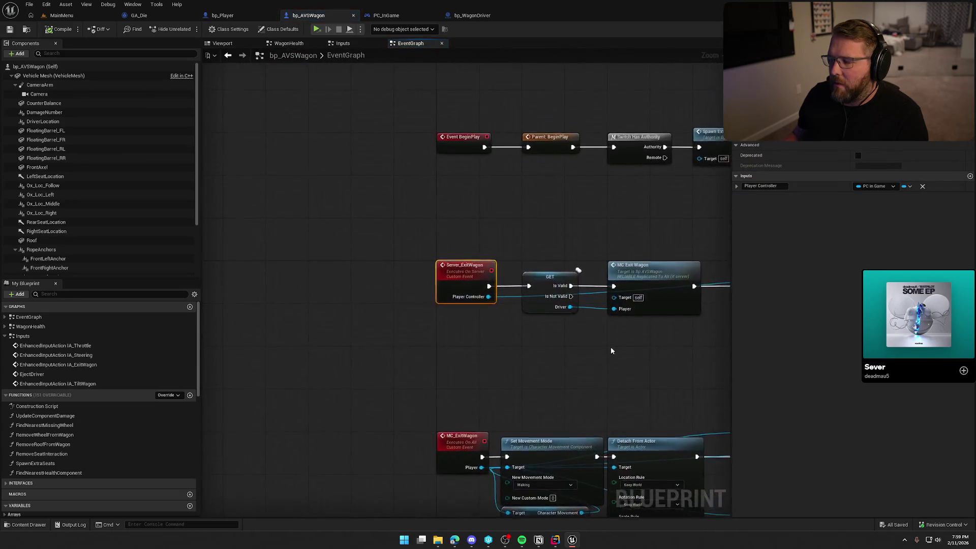
Step: Review Server_ExitWagon's effect removal and line-trace logic, select the Add Gameplay Tag nodes, then go to MainMenu
{"action": "left_click_drag", "start_coordinate": [630, 363], "coordinate": [404, 309]}
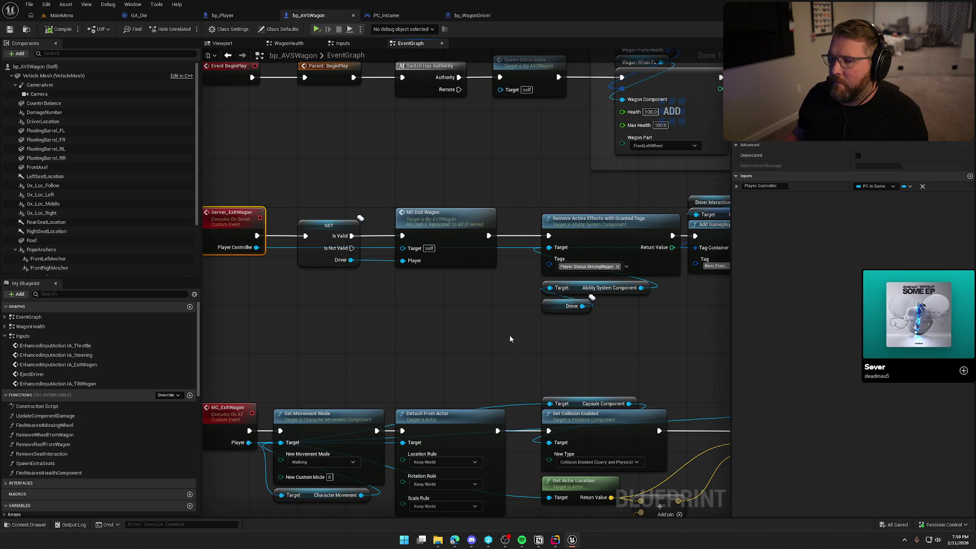
{"action": "mouse_move", "coordinate": [628, 337]}
{"action": "left_mouse_down"}
{"action": "mouse_move", "coordinate": [706, 296]}
{"action": "mouse_move", "coordinate": [598, 186]}
{"action": "mouse_move", "coordinate": [337, 184]}
{"action": "mouse_move", "coordinate": [551, 316]}
{"action": "left_mouse_up"}
{"action": "left_click", "coordinate": [509, 278]}
{"action": "left_click_drag", "start_coordinate": [510, 278], "coordinate": [421, 168]}
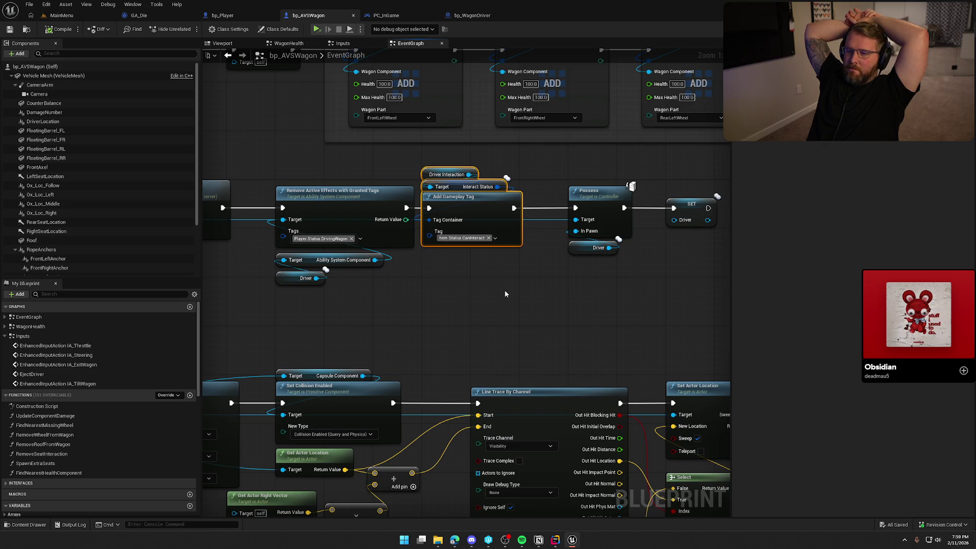
{"action": "left_click", "coordinate": [84, 16]}
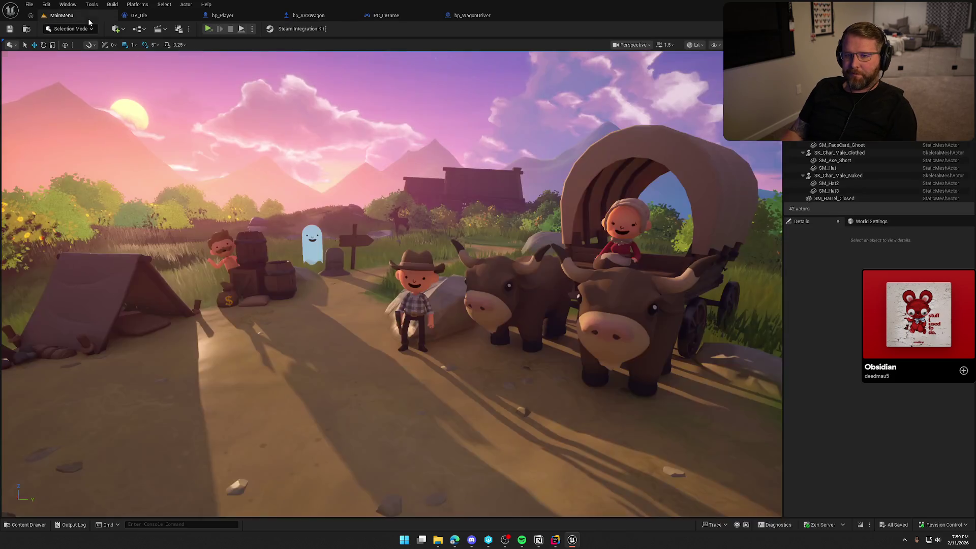
Step: Open the Content Drawer and pick the TrailMap level in the Maps folder
{"action": "key", "text": "ctrl+space"}
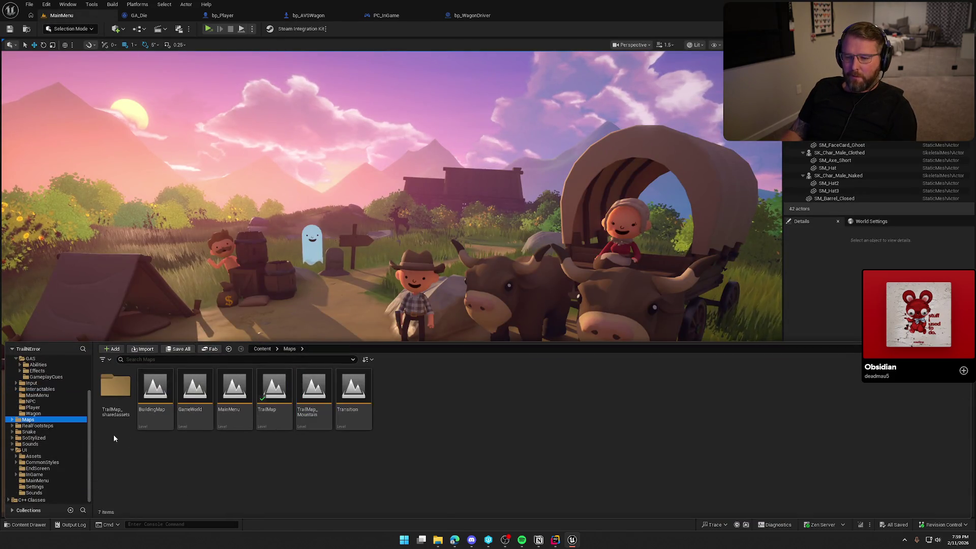
{"action": "left_click", "coordinate": [275, 397]}
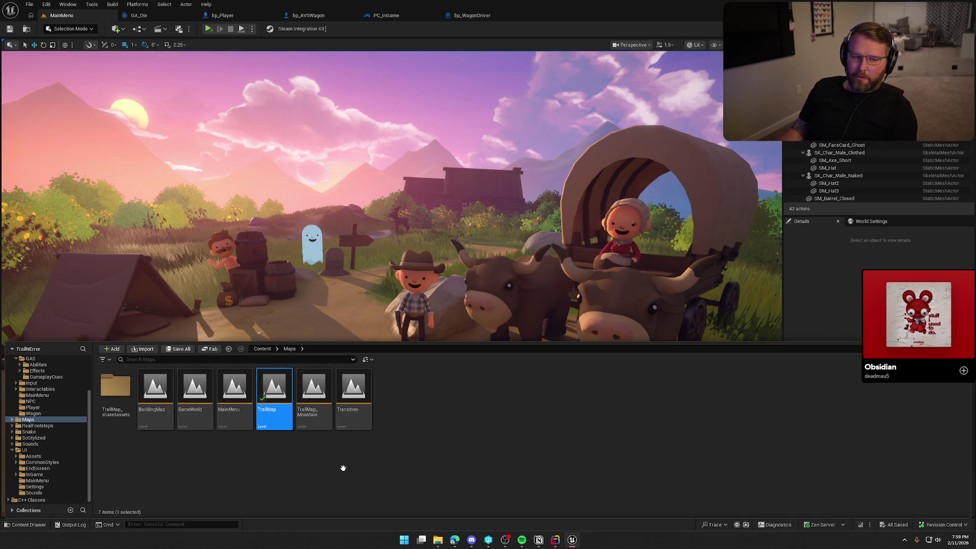
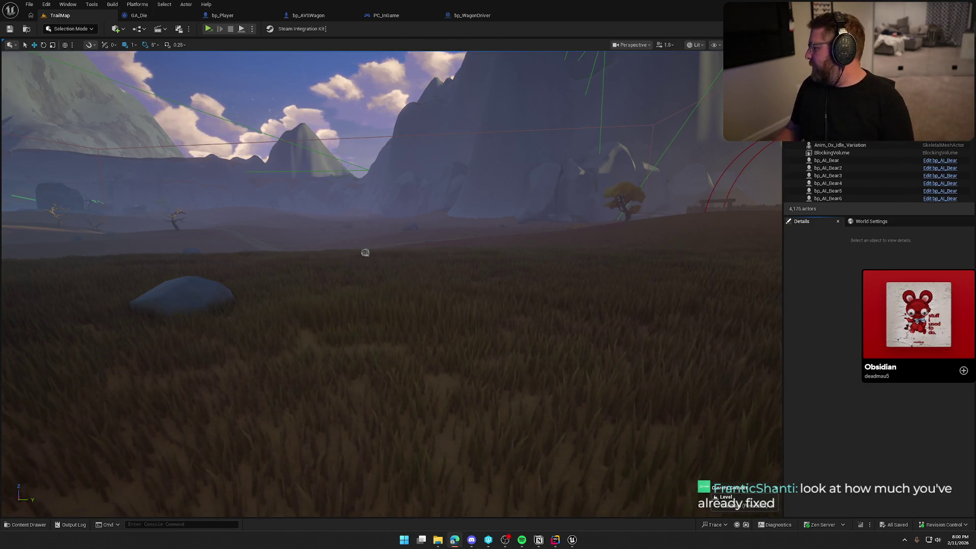
Step: Look around the TrailMap level, then switch to GA_Die's Apply Death Effects, Sequence, End Ability graph
{"action": "mouse_move", "coordinate": [364, 252]}
{"action": "left_mouse_down"}
{"action": "mouse_move", "coordinate": [414, 266]}
{"action": "mouse_move", "coordinate": [327, 277]}
{"action": "left_mouse_up"}
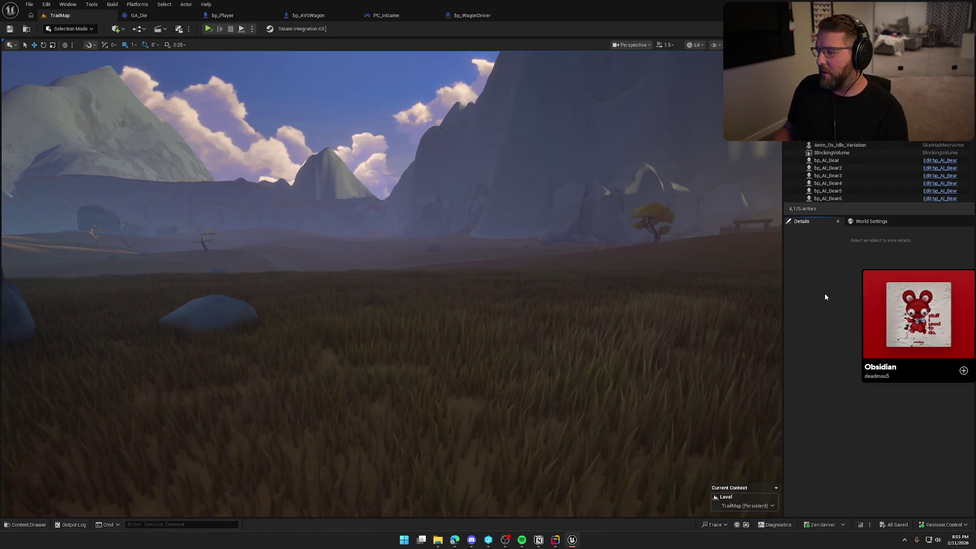
{"action": "mouse_move", "coordinate": [959, 542]}
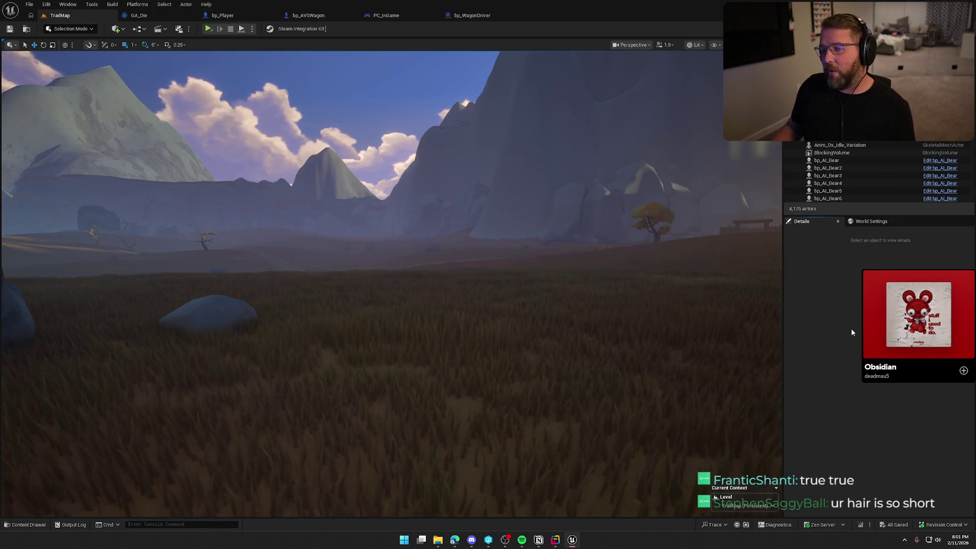
{"action": "mouse_move", "coordinate": [386, 306]}
{"action": "left_mouse_down"}
{"action": "mouse_move", "coordinate": [356, 305]}
{"action": "mouse_move", "coordinate": [447, 305]}
{"action": "mouse_move", "coordinate": [439, 305]}
{"action": "left_mouse_up"}
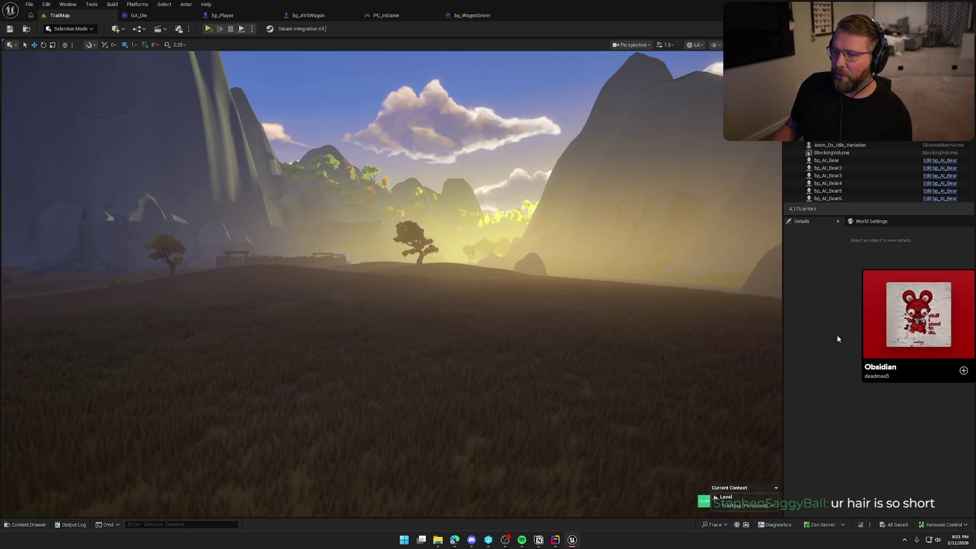
{"action": "left_click", "coordinate": [852, 338]}
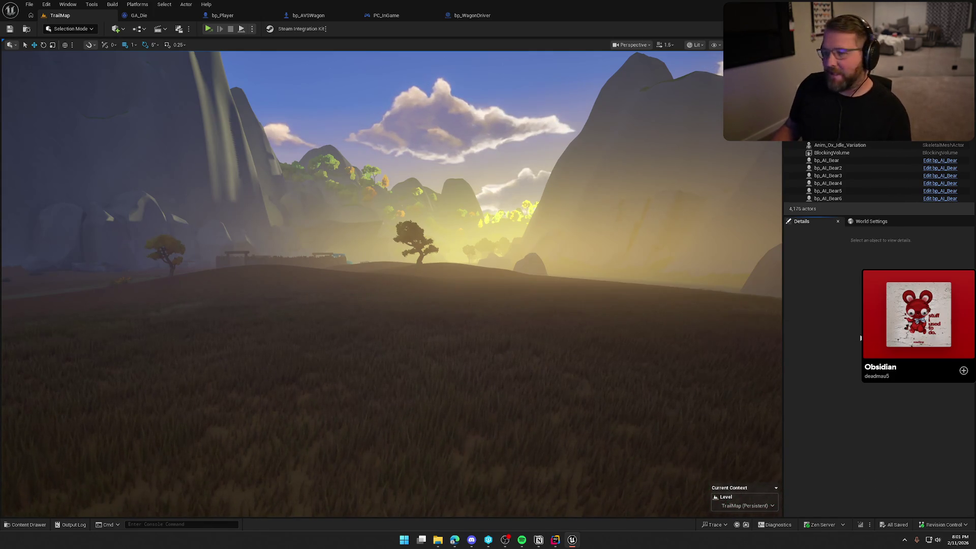
{"action": "left_click", "coordinate": [140, 15]}
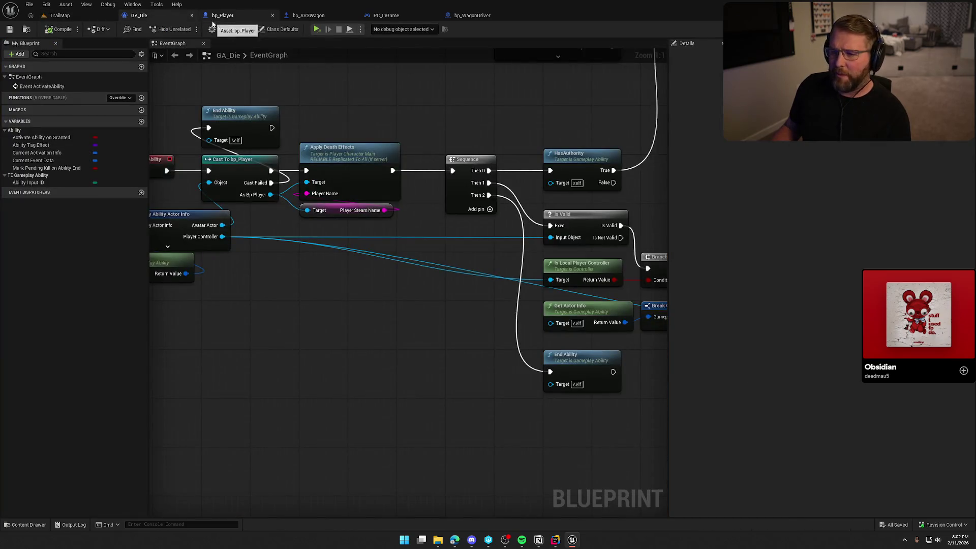
Step: Try test wires from the Player Controller and Is Not Valid pins, cancelling both
{"action": "left_click_drag", "start_coordinate": [414, 125], "coordinate": [452, 141]}
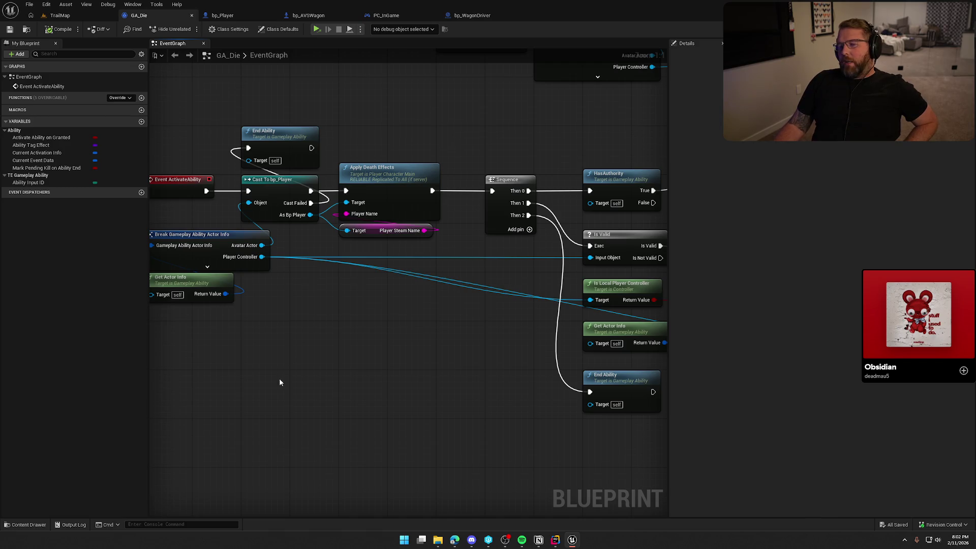
{"action": "left_click_drag", "start_coordinate": [324, 321], "coordinate": [377, 332]}
{"action": "left_click_drag", "start_coordinate": [319, 272], "coordinate": [422, 336]}
{"action": "key", "text": "Escape"}
{"action": "left_click_drag", "start_coordinate": [558, 308], "coordinate": [376, 280]}
{"action": "mouse_move", "coordinate": [523, 244]}
{"action": "left_mouse_down"}
{"action": "mouse_move", "coordinate": [600, 211]}
{"action": "mouse_move", "coordinate": [517, 197]}
{"action": "mouse_move", "coordinate": [382, 264]}
{"action": "mouse_move", "coordinate": [434, 205]}
{"action": "left_mouse_up"}
{"action": "key", "text": "Escape"}
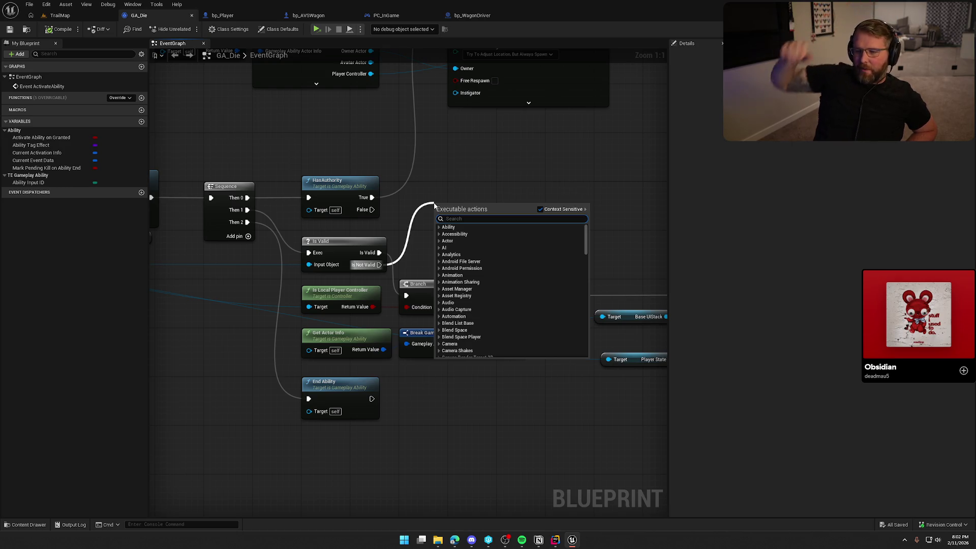
{"action": "left_click", "coordinate": [453, 171]}
Step: Nudge the Is Valid node slightly upward and review the Cast and Push New UI nodes
{"action": "left_click_drag", "start_coordinate": [349, 237], "coordinate": [349, 231]}
{"action": "left_click", "coordinate": [443, 225]}
{"action": "left_click_drag", "start_coordinate": [442, 225], "coordinate": [384, 225]}
{"action": "mouse_move", "coordinate": [444, 233]}
{"action": "left_mouse_down"}
{"action": "mouse_move", "coordinate": [386, 216]}
{"action": "mouse_move", "coordinate": [255, 209]}
{"action": "mouse_move", "coordinate": [483, 389]}
{"action": "left_mouse_up"}
{"action": "left_click", "coordinate": [540, 409]}
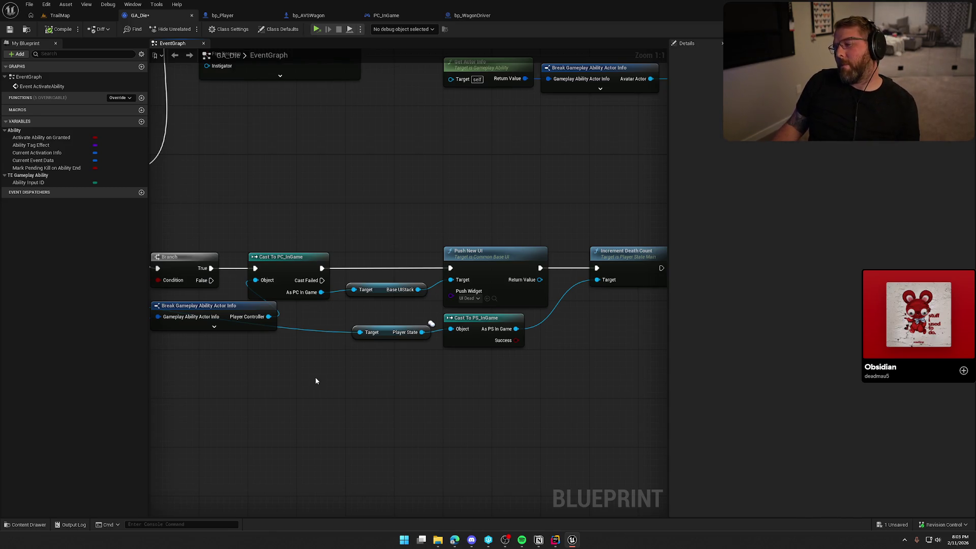
{"action": "mouse_move", "coordinate": [255, 388]}
{"action": "left_mouse_down"}
{"action": "mouse_move", "coordinate": [317, 516]}
{"action": "mouse_move", "coordinate": [510, 526]}
{"action": "mouse_move", "coordinate": [378, 507]}
{"action": "mouse_move", "coordinate": [378, 493]}
{"action": "left_mouse_up"}
{"action": "left_click_drag", "start_coordinate": [764, 342], "coordinate": [420, 304]}
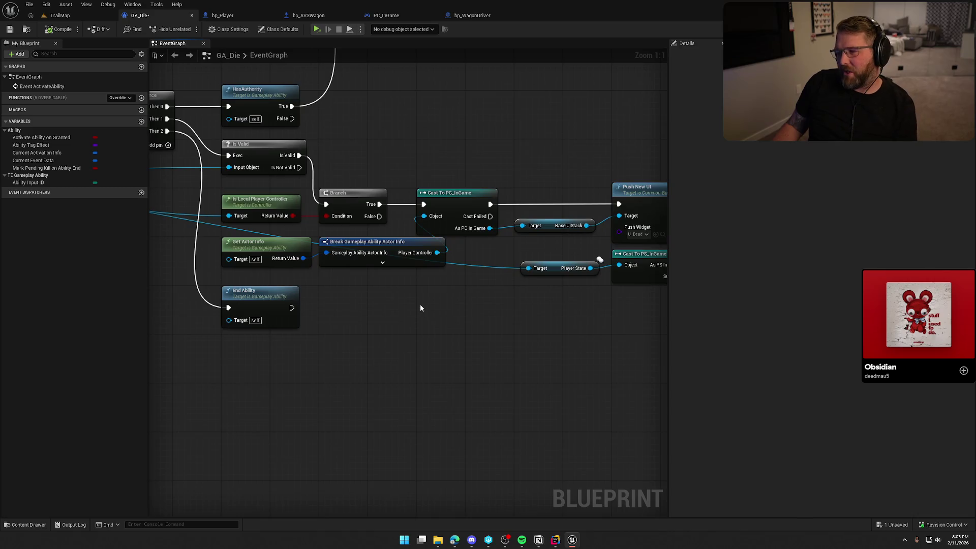
Step: Add a Get Player Controller node to GA_Die and park it in empty space
{"action": "right_click", "coordinate": [420, 304]}
{"action": "type", "text": "get player contro"}
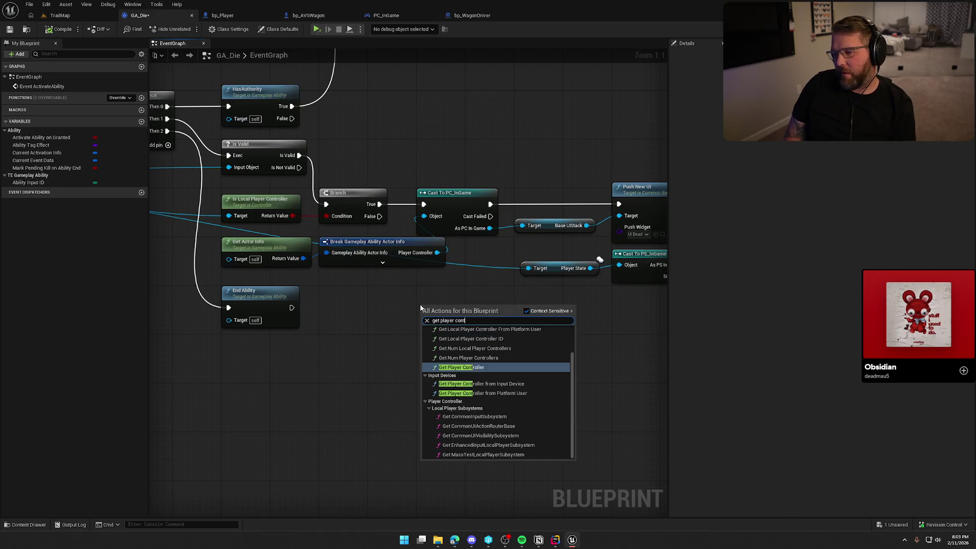
{"action": "key", "text": "Return"}
{"action": "left_click_drag", "start_coordinate": [432, 309], "coordinate": [368, 138]}
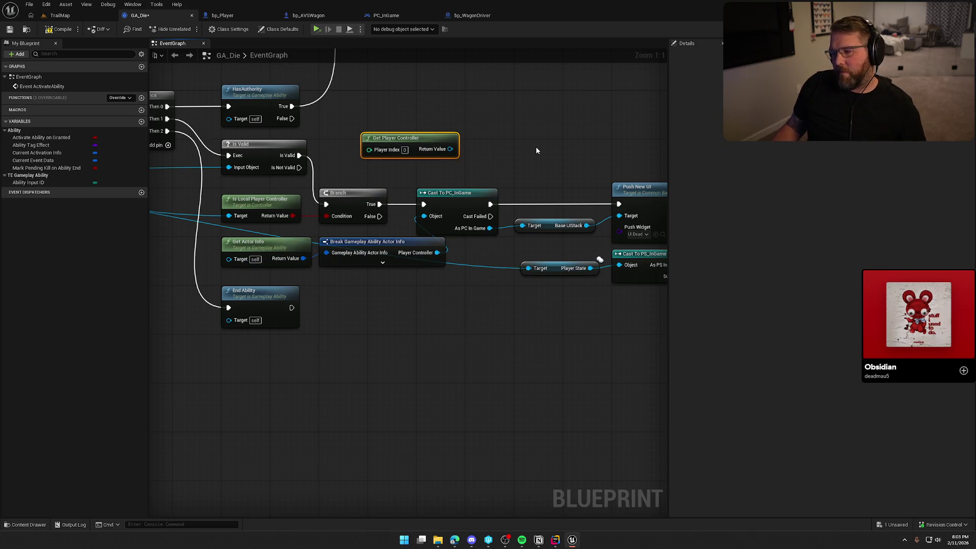
{"action": "left_click_drag", "start_coordinate": [535, 151], "coordinate": [614, 148]}
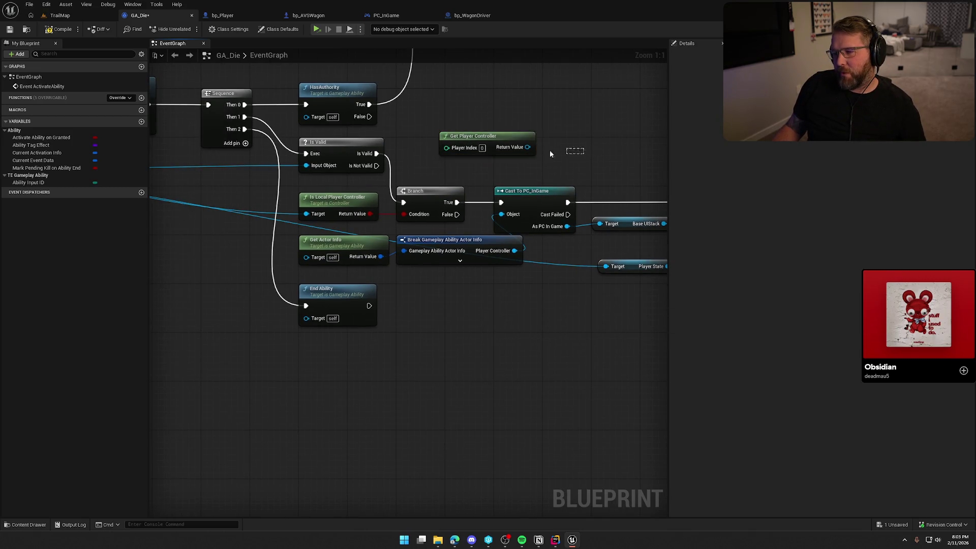
{"action": "left_click_drag", "start_coordinate": [530, 137], "coordinate": [488, 145]}
{"action": "left_click", "coordinate": [475, 122]}
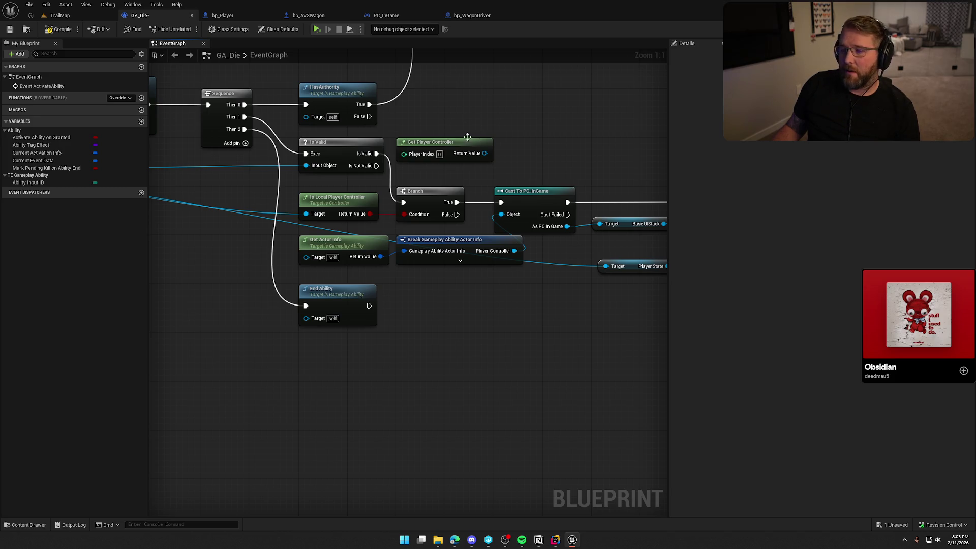
{"action": "left_click_drag", "start_coordinate": [466, 115], "coordinate": [549, 115]}
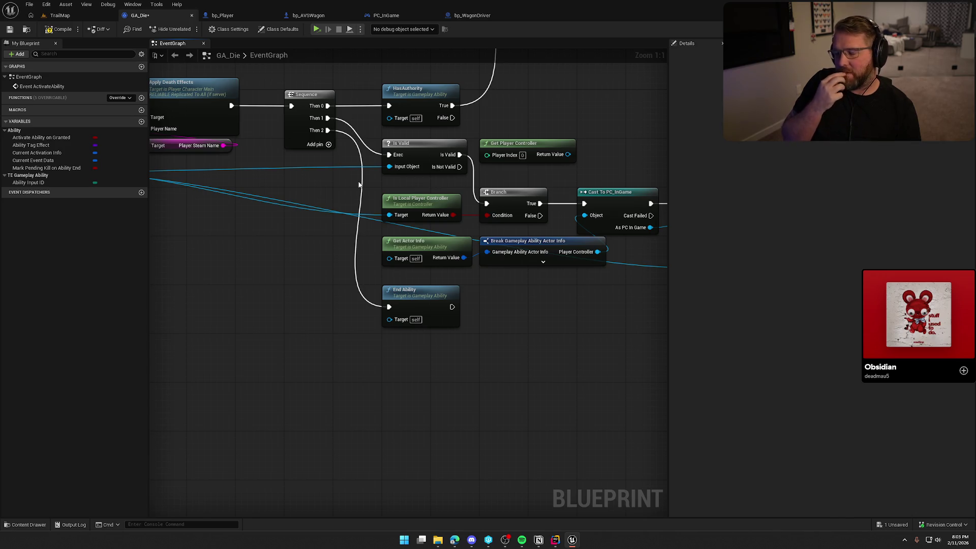
{"action": "mouse_move", "coordinate": [510, 146]}
{"action": "left_mouse_down"}
{"action": "mouse_move", "coordinate": [254, 248]}
{"action": "mouse_move", "coordinate": [183, 224]}
{"action": "mouse_move", "coordinate": [447, 212]}
{"action": "mouse_move", "coordinate": [447, 192]}
{"action": "mouse_move", "coordinate": [395, 189]}
{"action": "left_mouse_up"}
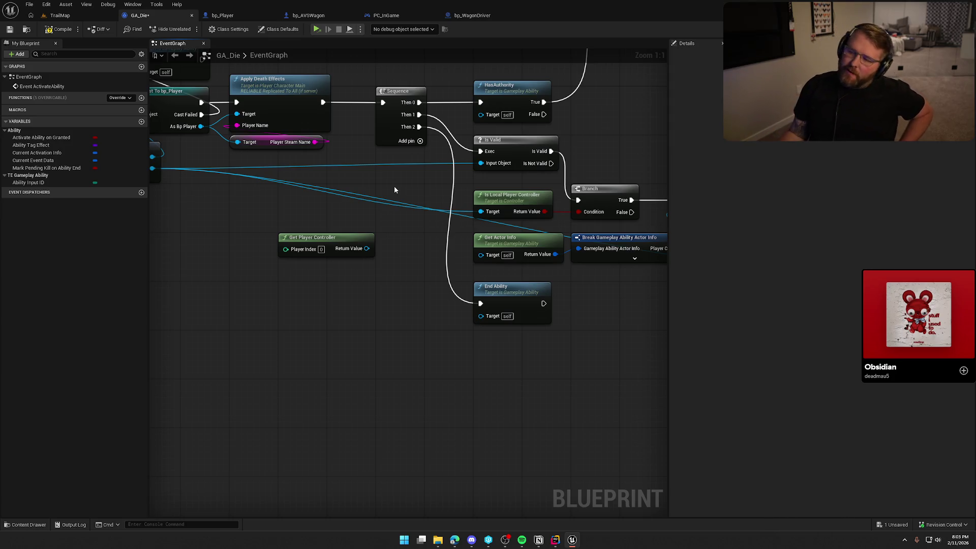
Step: Review Cast To PC_InGame, Push New UI and Increment Death Count, then switch to bp_Player's Inputs graph
{"action": "mouse_move", "coordinate": [436, 299]}
{"action": "left_mouse_down"}
{"action": "mouse_move", "coordinate": [388, 375]}
{"action": "mouse_move", "coordinate": [261, 387]}
{"action": "left_mouse_up"}
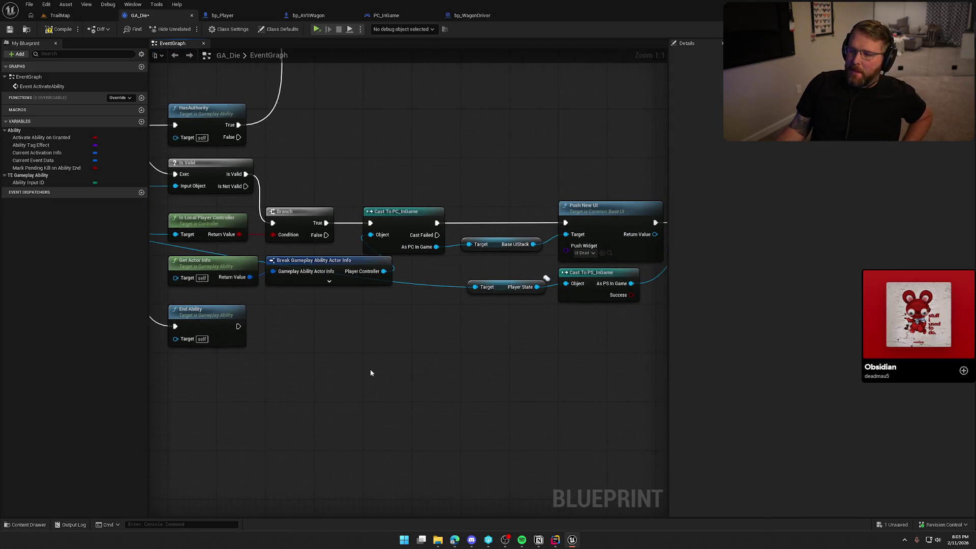
{"action": "left_click_drag", "start_coordinate": [392, 364], "coordinate": [313, 358]}
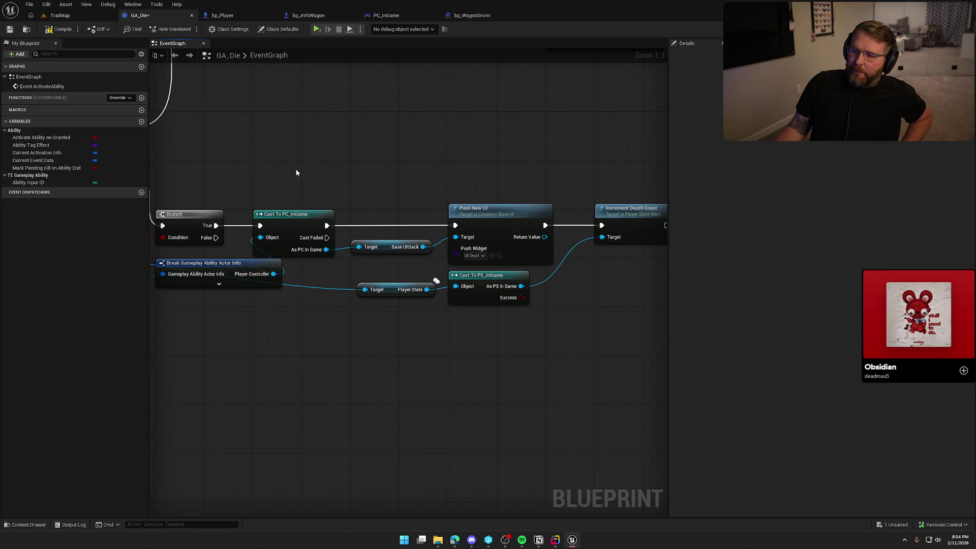
{"action": "mouse_move", "coordinate": [405, 423]}
{"action": "left_mouse_down"}
{"action": "mouse_move", "coordinate": [262, 408]}
{"action": "mouse_move", "coordinate": [539, 394]}
{"action": "mouse_move", "coordinate": [632, 371]}
{"action": "mouse_move", "coordinate": [430, 369]}
{"action": "mouse_move", "coordinate": [471, 359]}
{"action": "left_mouse_up"}
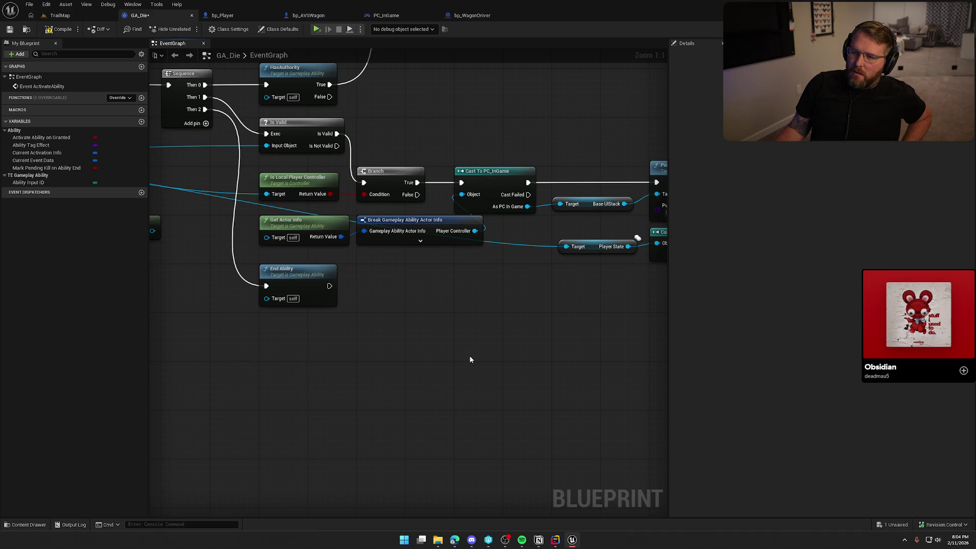
{"action": "left_click", "coordinate": [232, 15]}
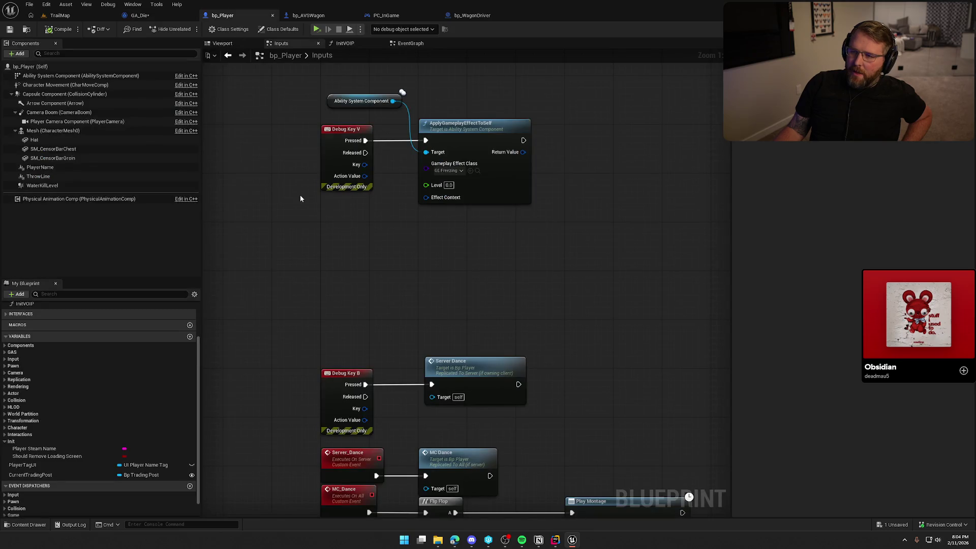
Step: Inspect bp_Player's health-changed chain that activates the death ability, then return to GA_Die
{"action": "left_click", "coordinate": [410, 44]}
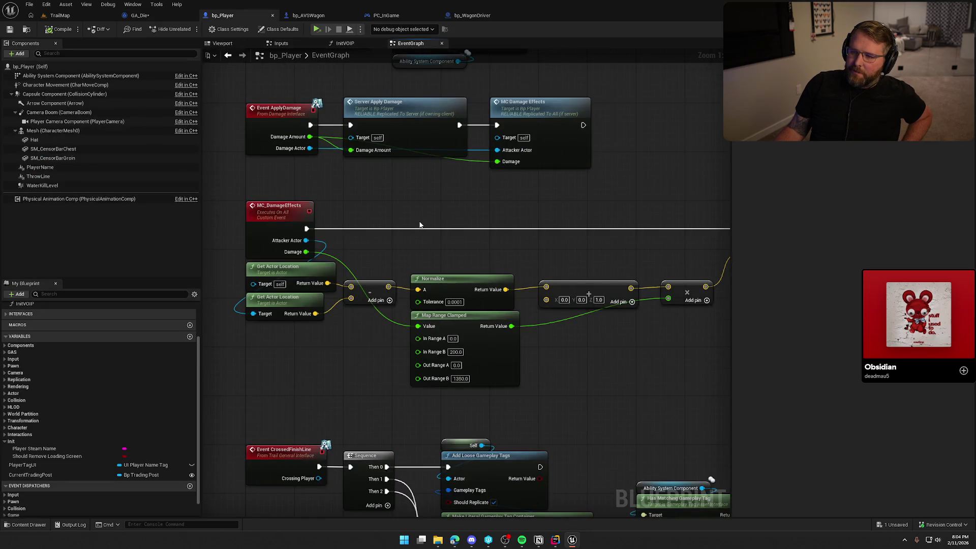
{"action": "scroll", "coordinate": [415, 214], "scroll_direction": "down", "scroll_amount": 3}
{"action": "mouse_move", "coordinate": [414, 214]}
{"action": "left_mouse_down"}
{"action": "mouse_move", "coordinate": [379, 387]}
{"action": "mouse_move", "coordinate": [387, 427]}
{"action": "left_mouse_up"}
{"action": "scroll", "coordinate": [367, 349], "scroll_direction": "down", "scroll_amount": 4}
{"action": "scroll", "coordinate": [356, 338], "scroll_direction": "up", "scroll_amount": 6}
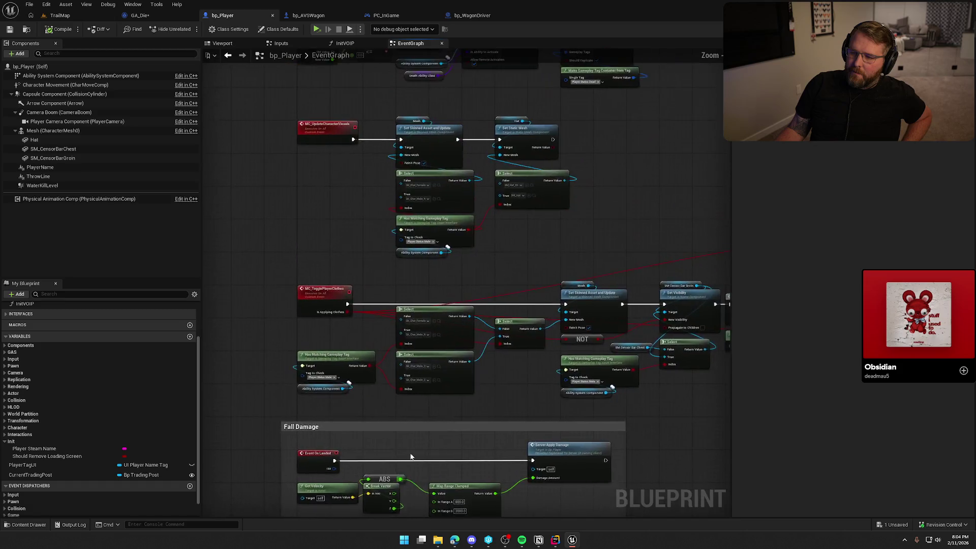
{"action": "mouse_move", "coordinate": [374, 359]}
{"action": "left_mouse_down"}
{"action": "mouse_move", "coordinate": [366, 246]}
{"action": "mouse_move", "coordinate": [374, 194]}
{"action": "mouse_move", "coordinate": [310, 161]}
{"action": "mouse_move", "coordinate": [353, 144]}
{"action": "mouse_move", "coordinate": [590, 230]}
{"action": "mouse_move", "coordinate": [672, 278]}
{"action": "mouse_move", "coordinate": [610, 289]}
{"action": "left_mouse_up"}
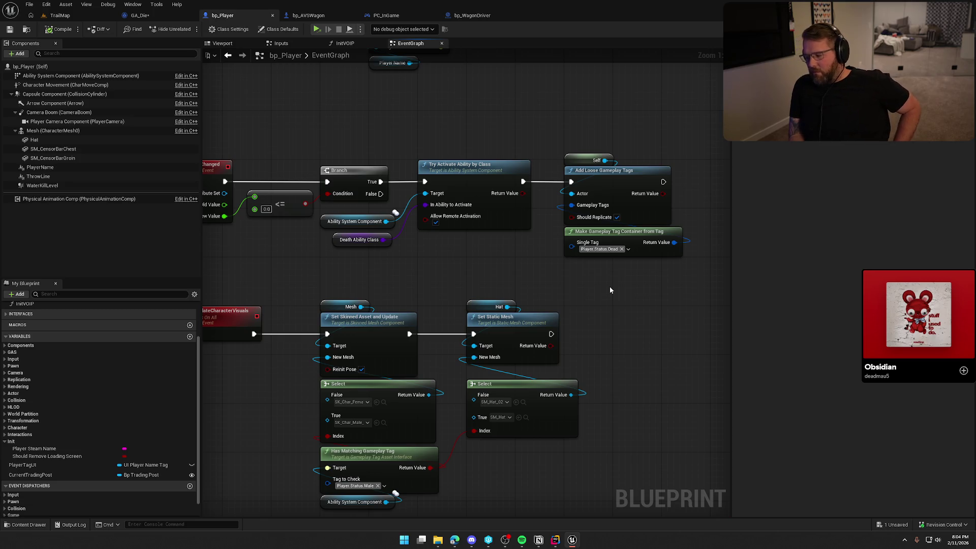
{"action": "left_click", "coordinate": [140, 15]}
{"action": "left_click_drag", "start_coordinate": [315, 135], "coordinate": [420, 341]}
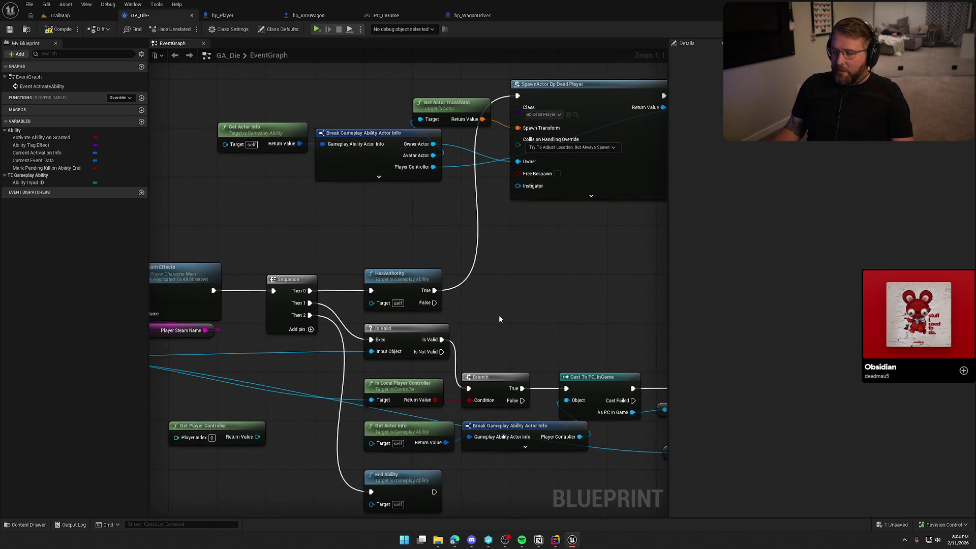
{"action": "mouse_move", "coordinate": [433, 167]}
{"action": "left_mouse_down"}
{"action": "mouse_move", "coordinate": [317, 165]}
{"action": "mouse_move", "coordinate": [244, 210]}
{"action": "left_mouse_up"}
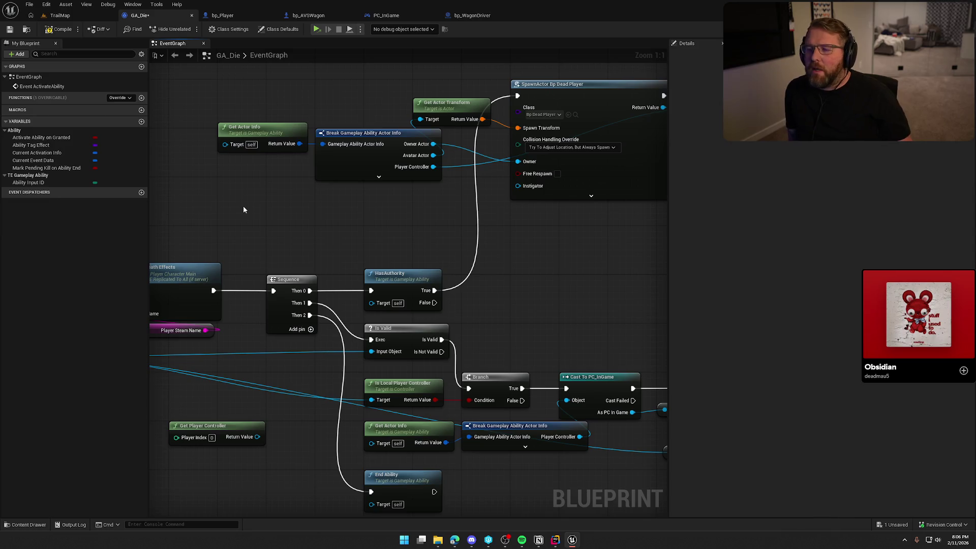
{"action": "mouse_move", "coordinate": [257, 104]}
{"action": "left_mouse_down"}
{"action": "mouse_move", "coordinate": [348, 206]}
{"action": "mouse_move", "coordinate": [472, 203]}
{"action": "left_mouse_up"}
Step: Remove the debug Print String after Apply Death Effects, wiring it straight to Sequence
{"action": "left_click", "coordinate": [344, 206]}
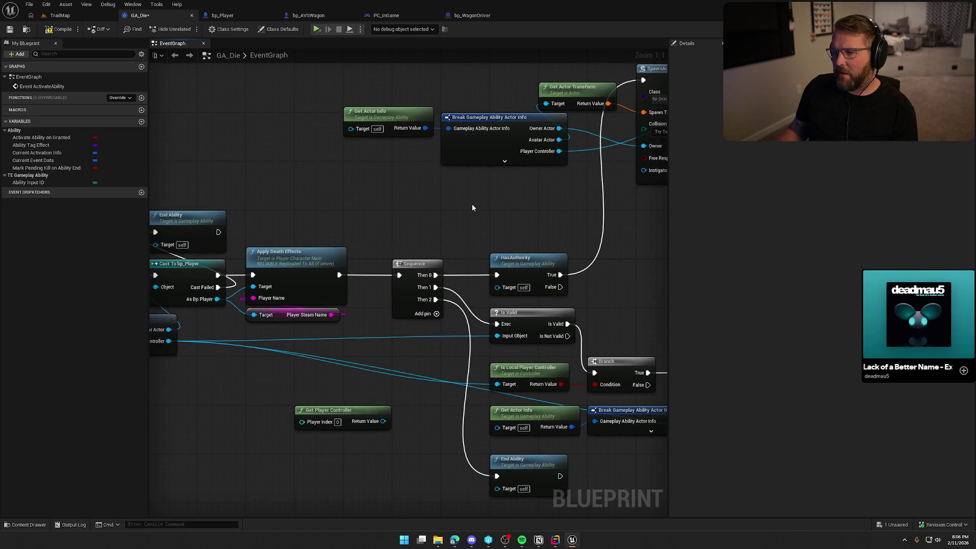
{"action": "mouse_move", "coordinate": [400, 222]}
{"action": "left_mouse_down"}
{"action": "mouse_move", "coordinate": [464, 201]}
{"action": "mouse_move", "coordinate": [523, 124]}
{"action": "mouse_move", "coordinate": [465, 159]}
{"action": "left_mouse_up"}
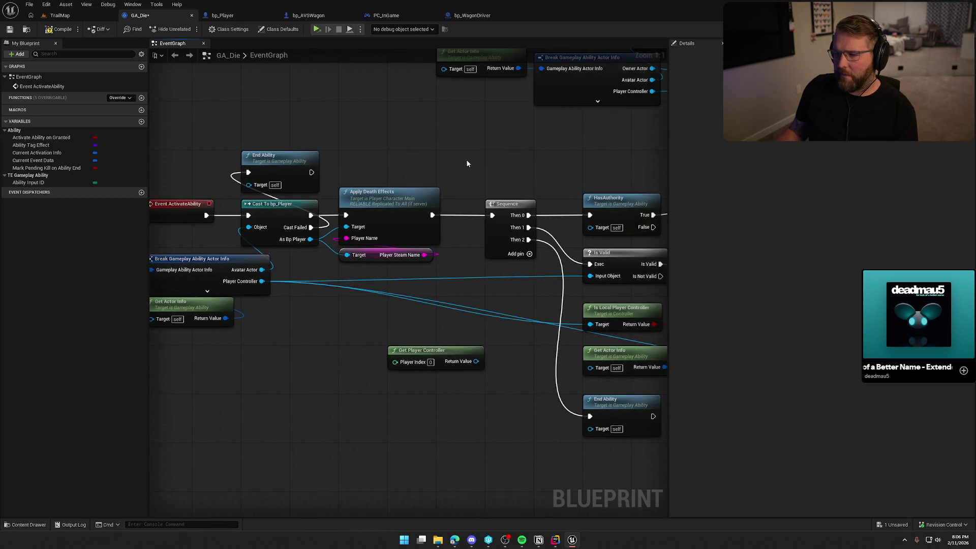
{"action": "mouse_move", "coordinate": [427, 217]}
{"action": "left_mouse_down"}
{"action": "mouse_move", "coordinate": [391, 134]}
{"action": "mouse_move", "coordinate": [460, 130]}
{"action": "left_mouse_up"}
{"action": "type", "text": "print"}
{"action": "key", "text": "Return"}
{"action": "left_click_drag", "start_coordinate": [432, 215], "coordinate": [492, 215]}
{"action": "key", "text": "Delete"}
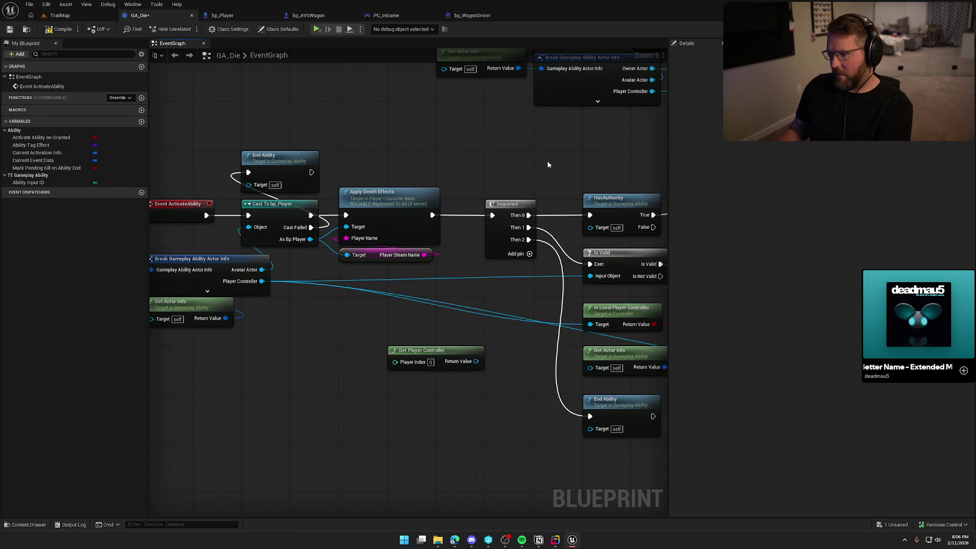
Step: Add a new Print String node off Is Valid's execution output
{"action": "left_click_drag", "start_coordinate": [547, 161], "coordinate": [369, 93]}
{"action": "mouse_move", "coordinate": [274, 213]}
{"action": "left_mouse_down"}
{"action": "mouse_move", "coordinate": [208, 216]}
{"action": "mouse_move", "coordinate": [244, 224]}
{"action": "mouse_move", "coordinate": [276, 210]}
{"action": "left_mouse_up"}
{"action": "mouse_move", "coordinate": [520, 191]}
{"action": "left_mouse_down"}
{"action": "mouse_move", "coordinate": [399, 206]}
{"action": "mouse_move", "coordinate": [389, 186]}
{"action": "mouse_move", "coordinate": [410, 165]}
{"action": "left_mouse_up"}
{"action": "type", "text": "print"}
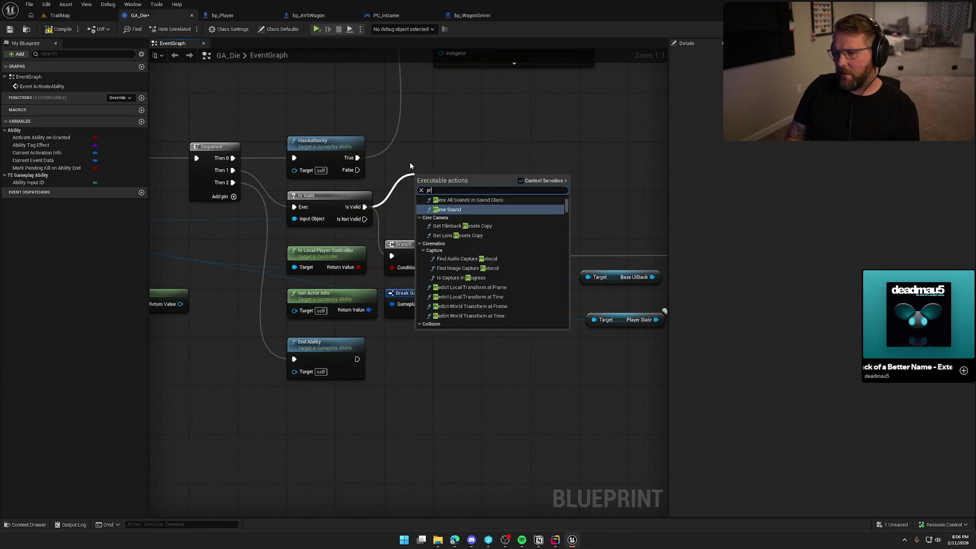
{"action": "key", "text": "Return"}
Step: Feed Get Display Name into the Print String with a 10.0-second duration, then return to TrailMap
{"action": "mouse_move", "coordinate": [418, 202]}
{"action": "left_mouse_down"}
{"action": "mouse_move", "coordinate": [316, 217]}
{"action": "mouse_move", "coordinate": [523, 237]}
{"action": "mouse_move", "coordinate": [540, 224]}
{"action": "left_mouse_up"}
{"action": "left_click_drag", "start_coordinate": [354, 294], "coordinate": [159, 283]}
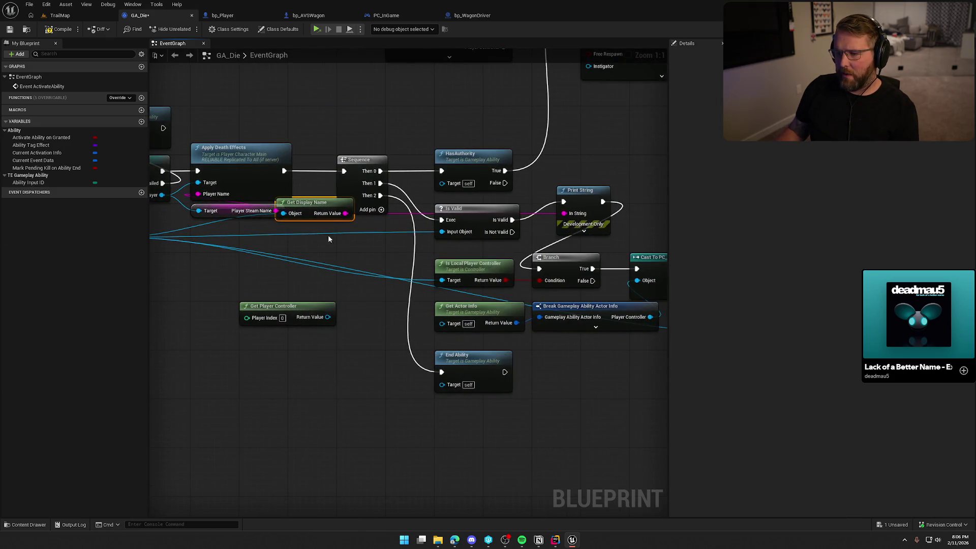
{"action": "left_click_drag", "start_coordinate": [321, 198], "coordinate": [603, 162]}
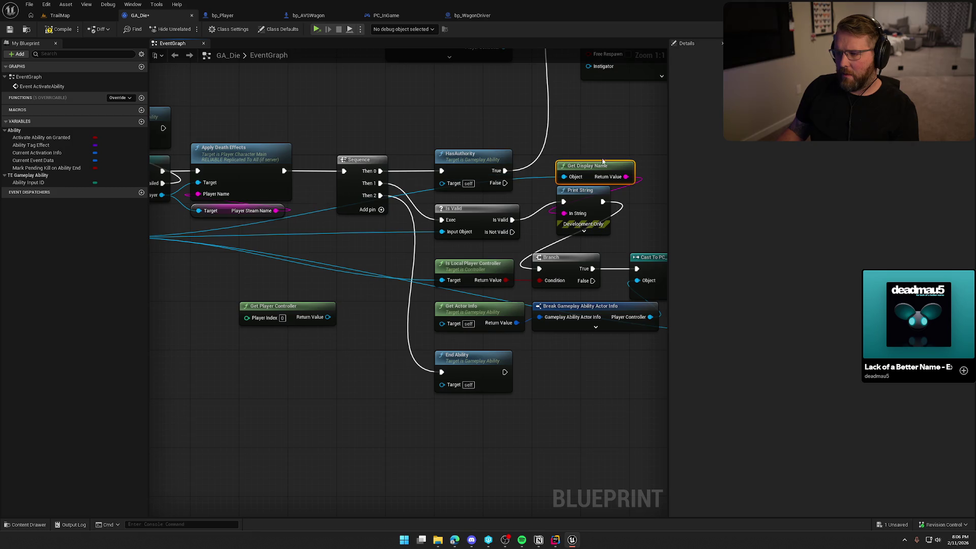
{"action": "left_click", "coordinate": [584, 232]}
{"action": "left_click_drag", "start_coordinate": [604, 200], "coordinate": [610, 140]}
{"action": "left_click", "coordinate": [600, 203]}
{"action": "key", "text": "Return"}
{"action": "left_click", "coordinate": [262, 90]}
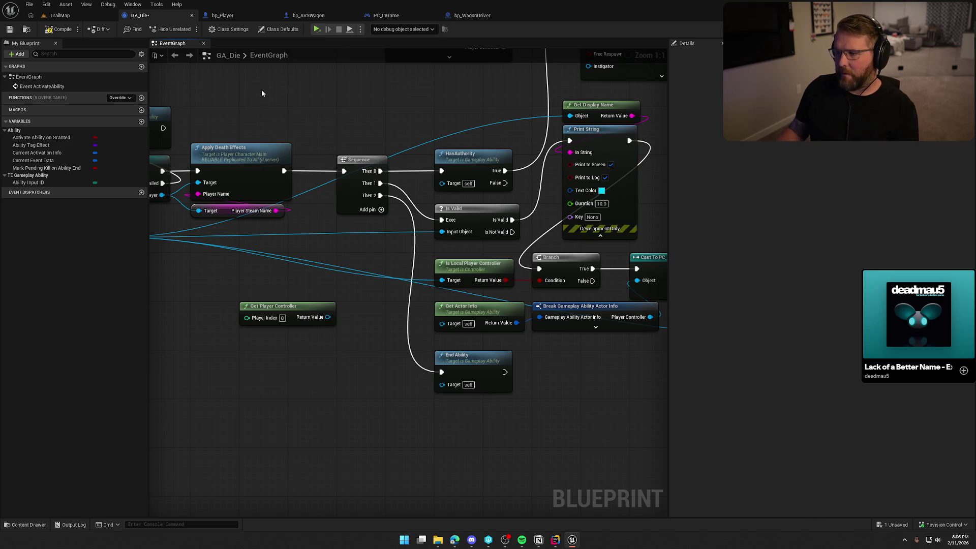
{"action": "left_click", "coordinate": [76, 12]}
{"action": "left_click", "coordinate": [252, 30]}
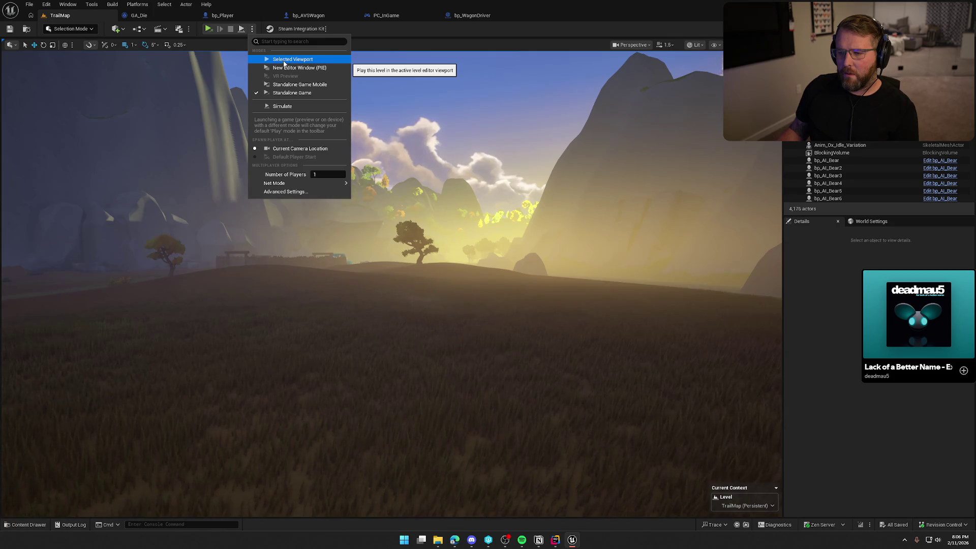
Step: Start a play-in-editor session of the TrailMap level with Alt+P
{"action": "mouse_move", "coordinate": [347, 186]}
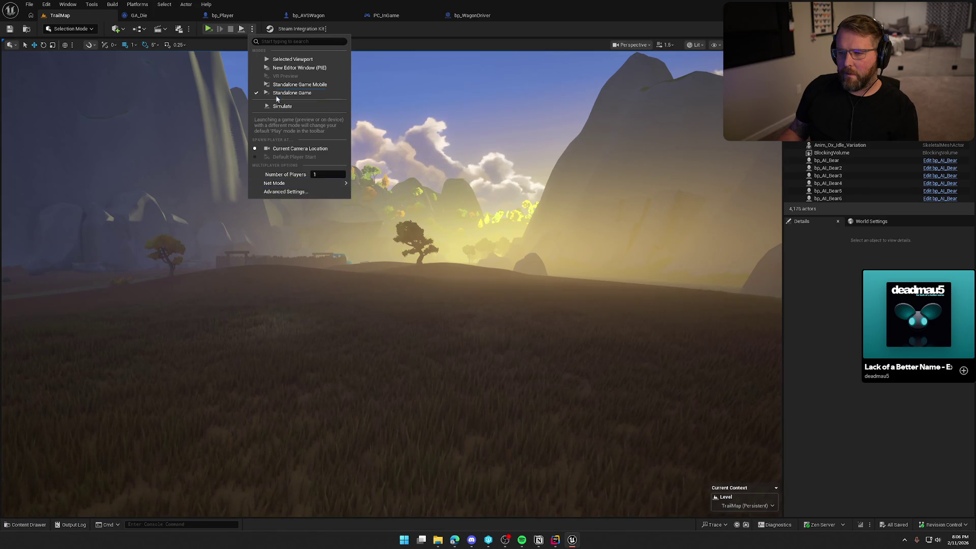
{"action": "left_click", "coordinate": [427, 196]}
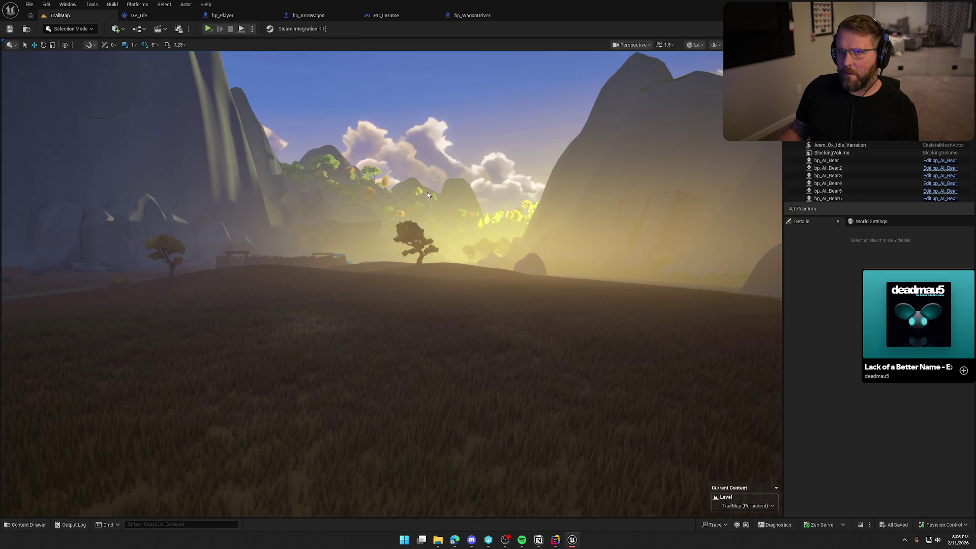
{"action": "key", "text": "alt+p"}
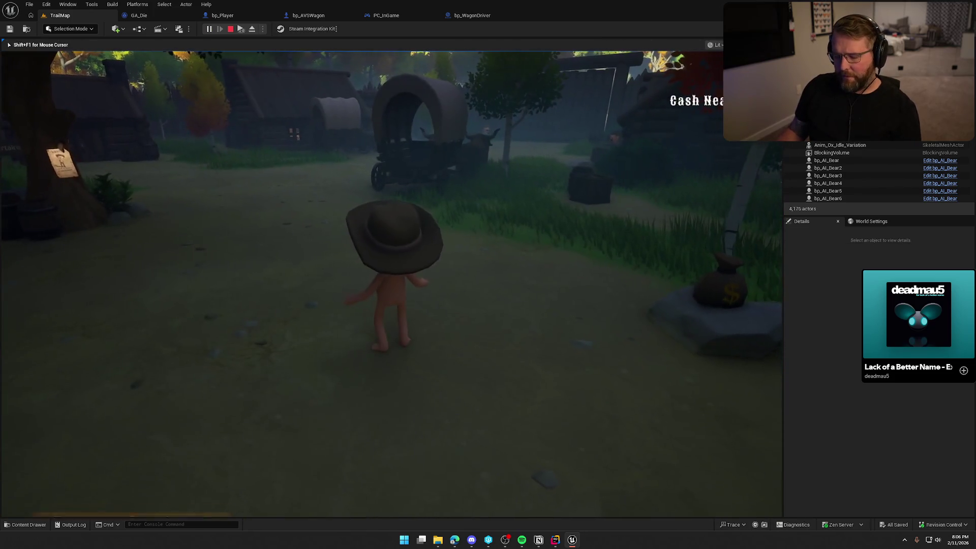
{"action": "key", "text": "super"}
{"action": "key", "text": "Escape"}
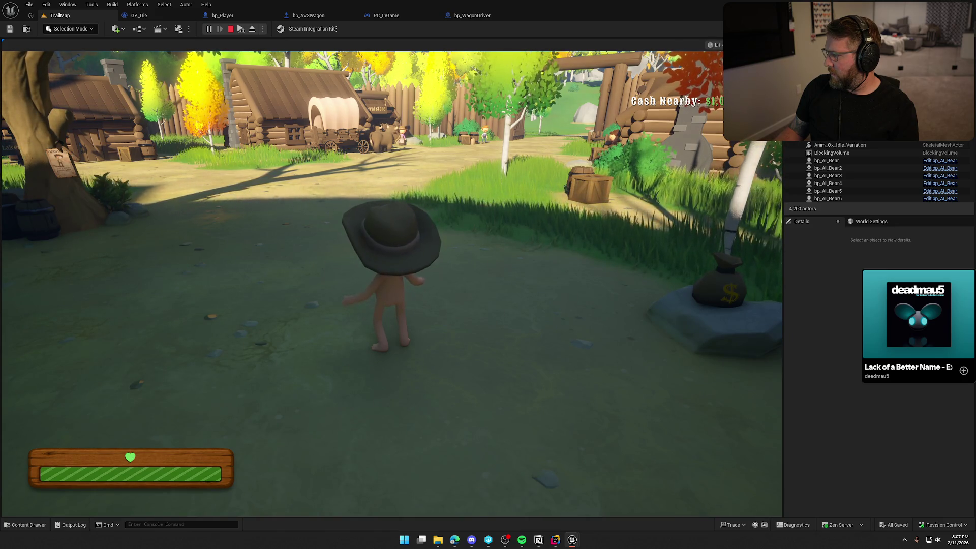
{"action": "key", "text": "super"}
{"action": "key", "text": "Escape"}
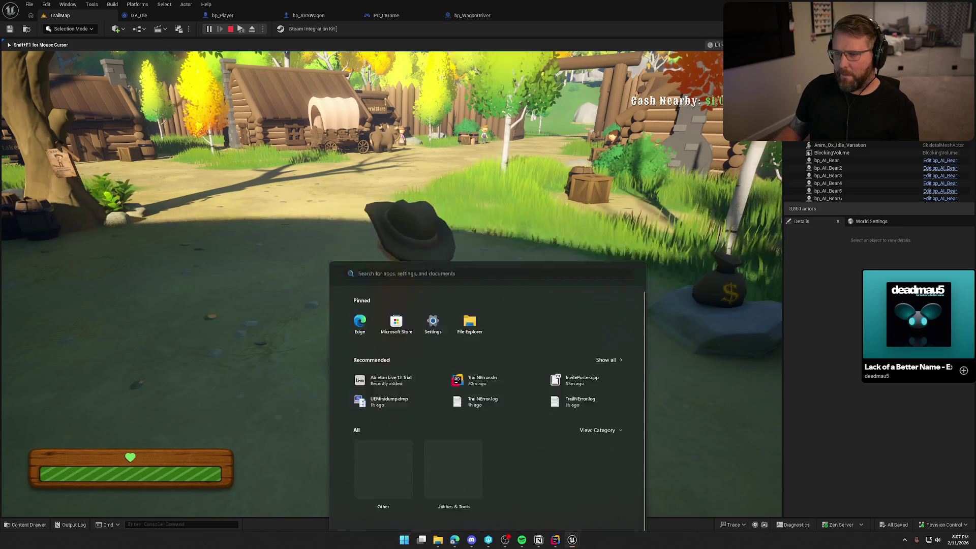
Step: Sprint to the ox wagon, drive it through the gate, then dismount and reboard
{"action": "key", "text": "shift+w"}
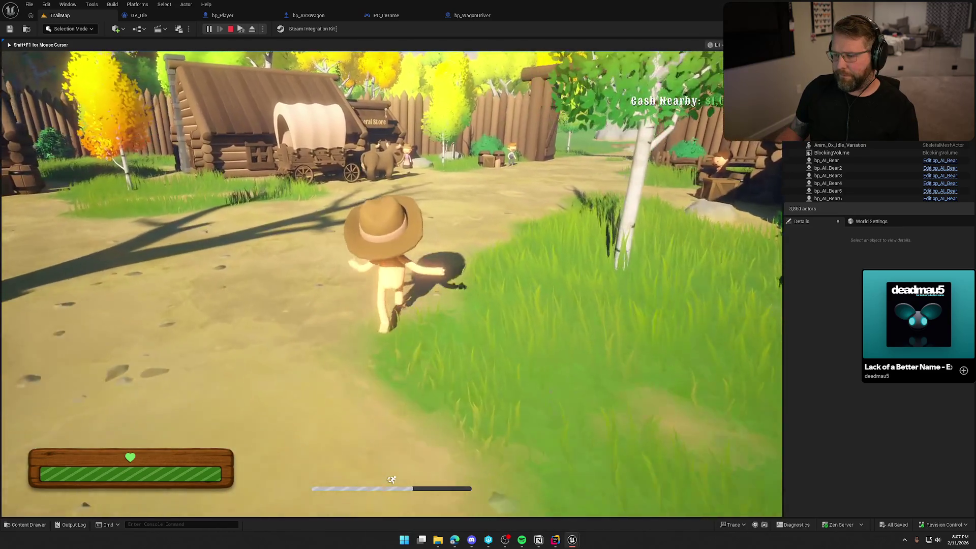
{"action": "key", "text": "shift+w"}
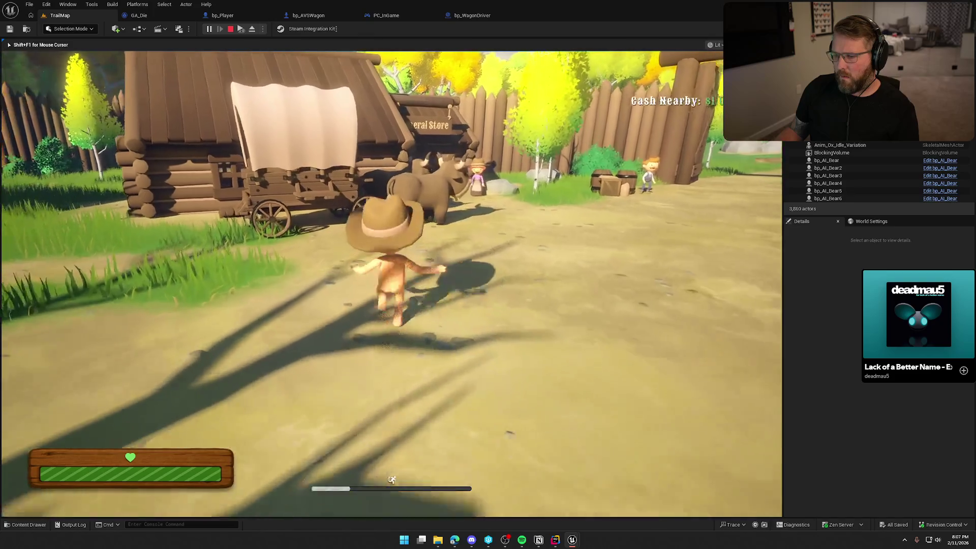
{"action": "key", "text": "e"}
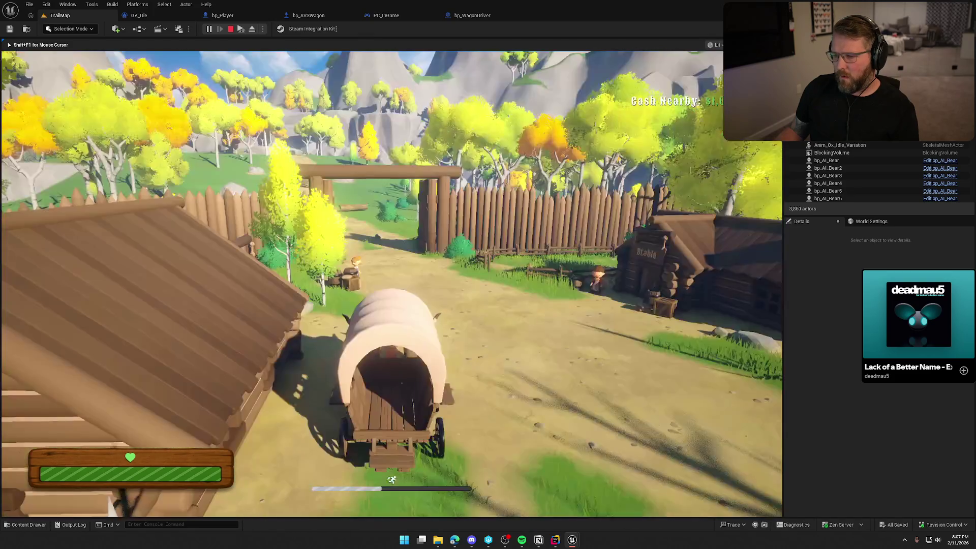
{"action": "key", "text": "w"}
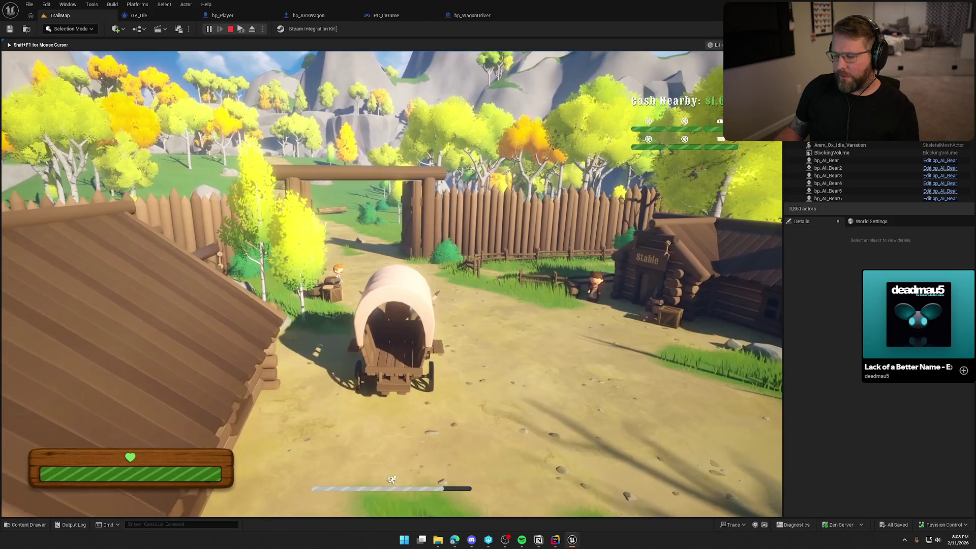
{"action": "key", "text": "w"}
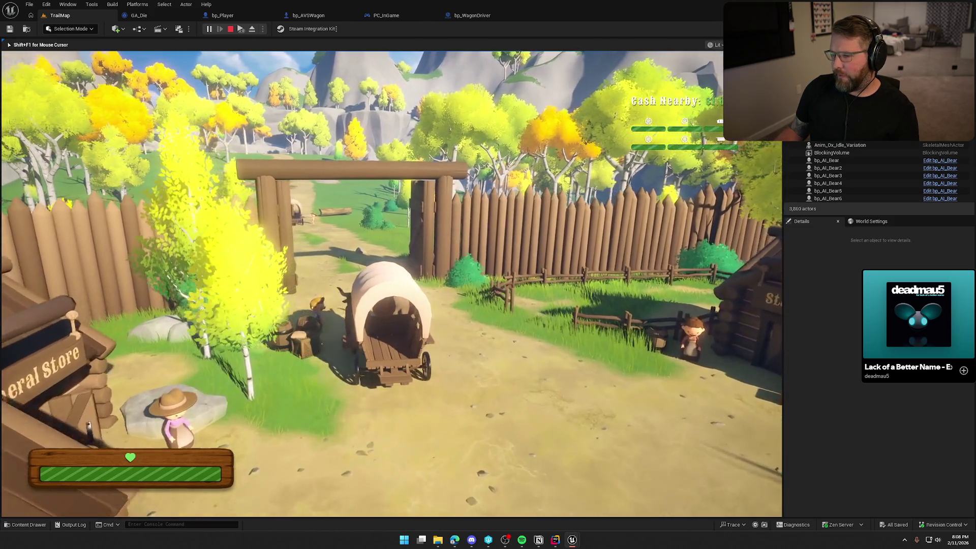
{"action": "key", "text": "w"}
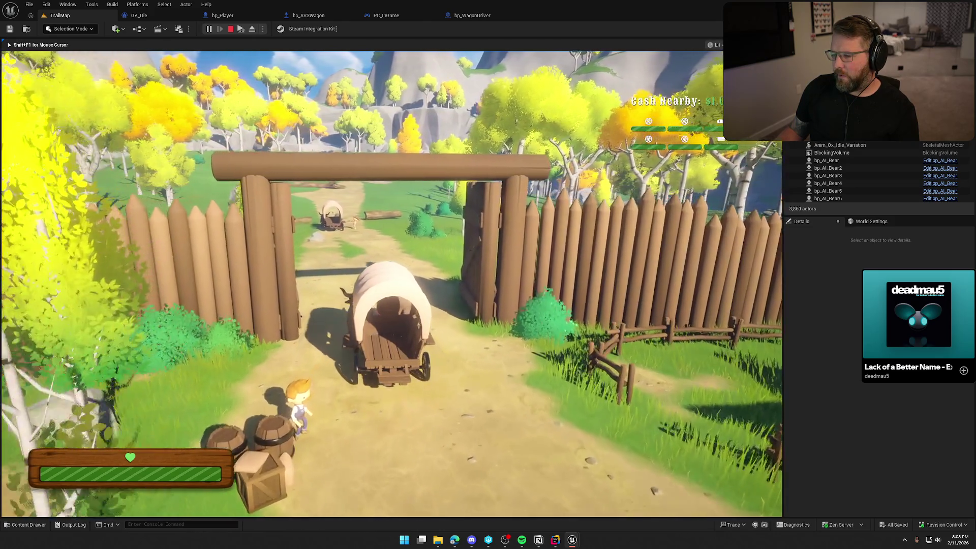
{"action": "key", "text": "w"}
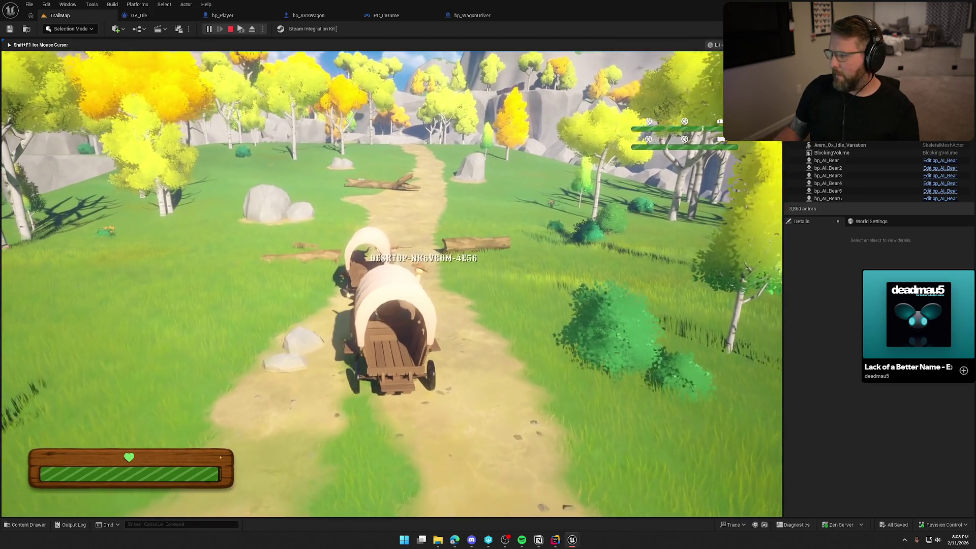
{"action": "key", "text": "e"}
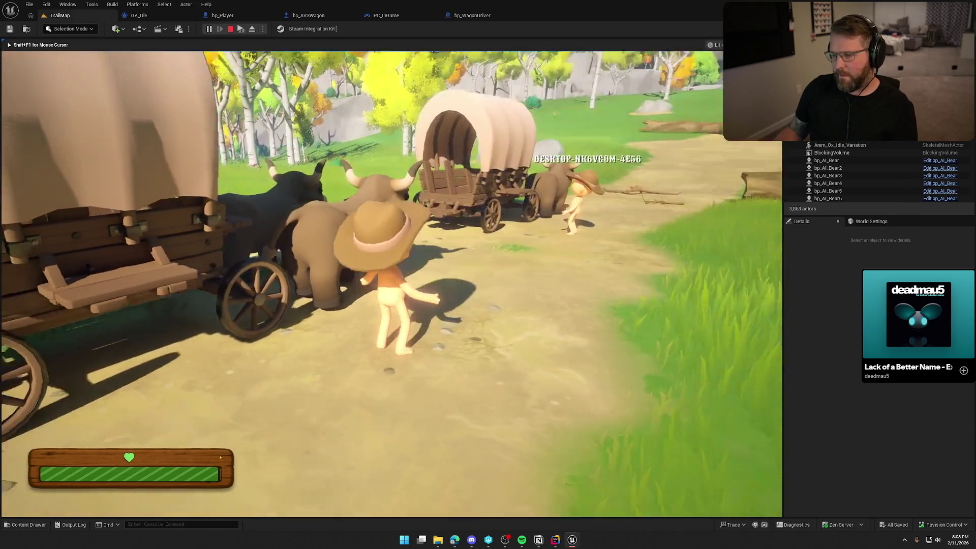
{"action": "key", "text": "e"}
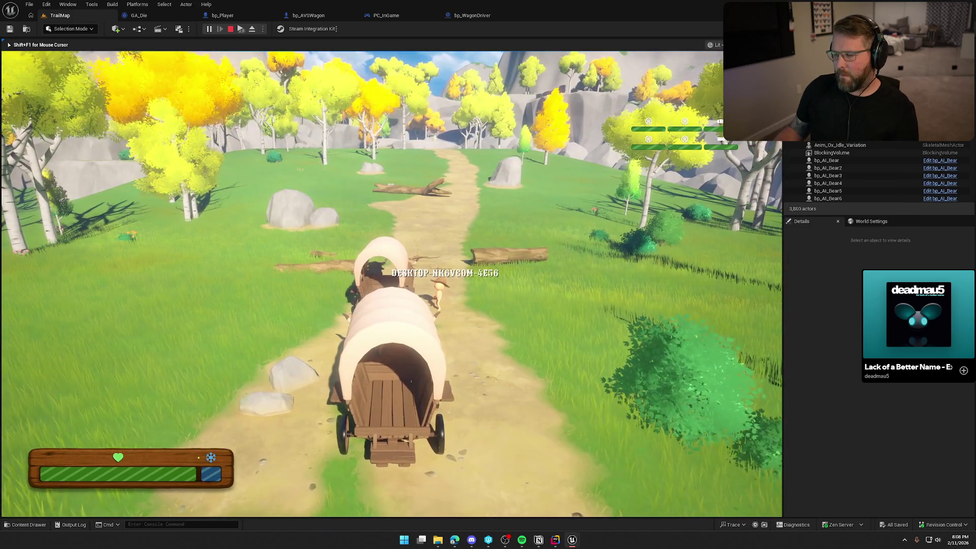
Step: Stop the play-test, review the two Mobility warnings, and close the Message Log
{"action": "key", "text": "super"}
{"action": "key", "text": "super"}
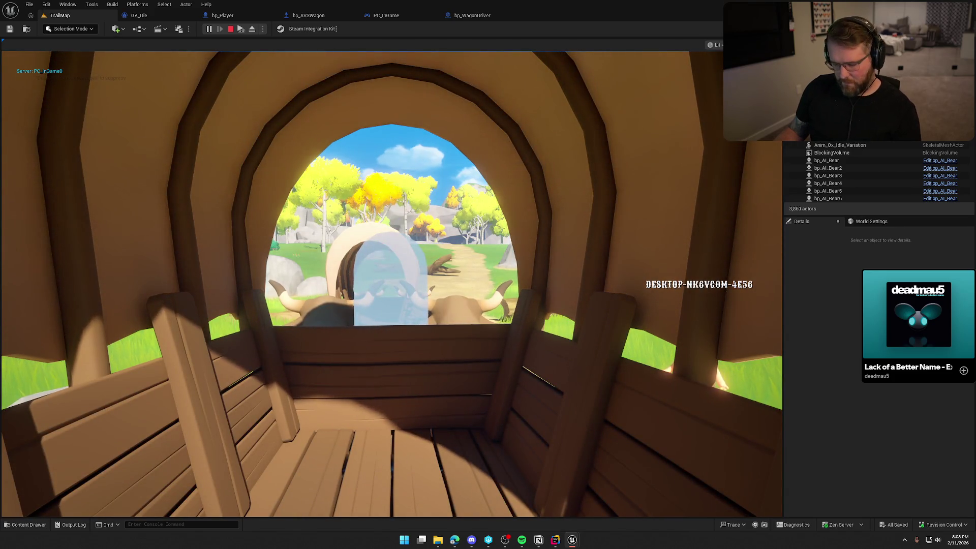
{"action": "key", "text": "super"}
{"action": "left_click", "coordinate": [295, 100]}
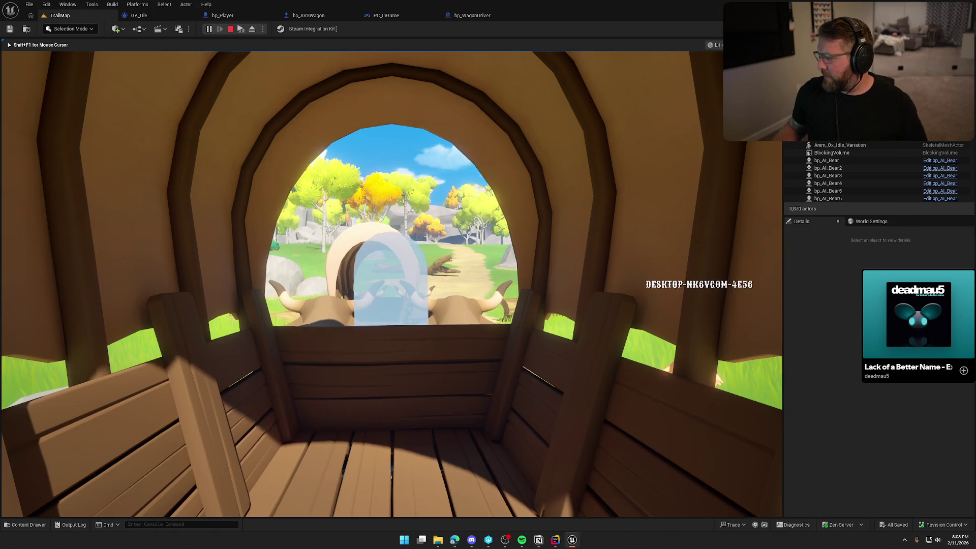
{"action": "key", "text": "super"}
{"action": "key", "text": "super"}
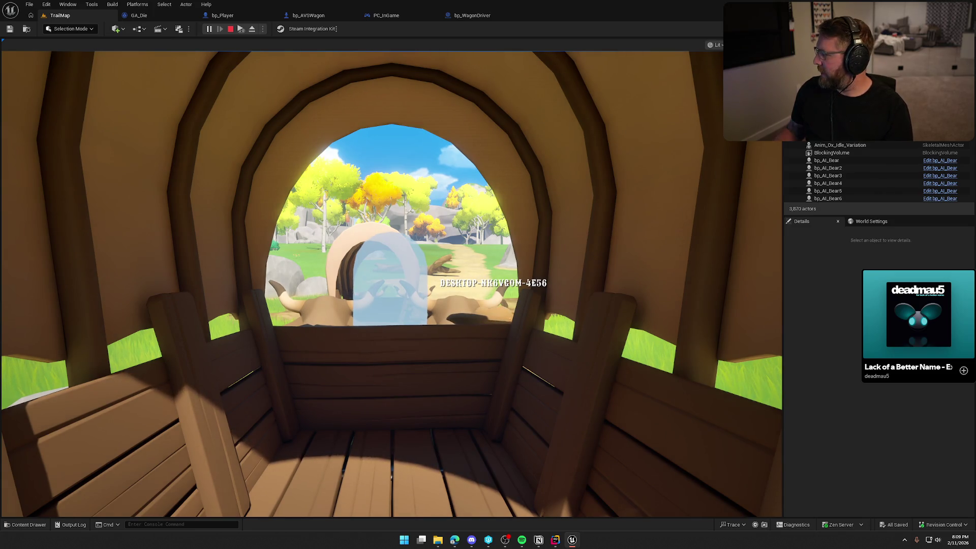
{"action": "key", "text": "Escape"}
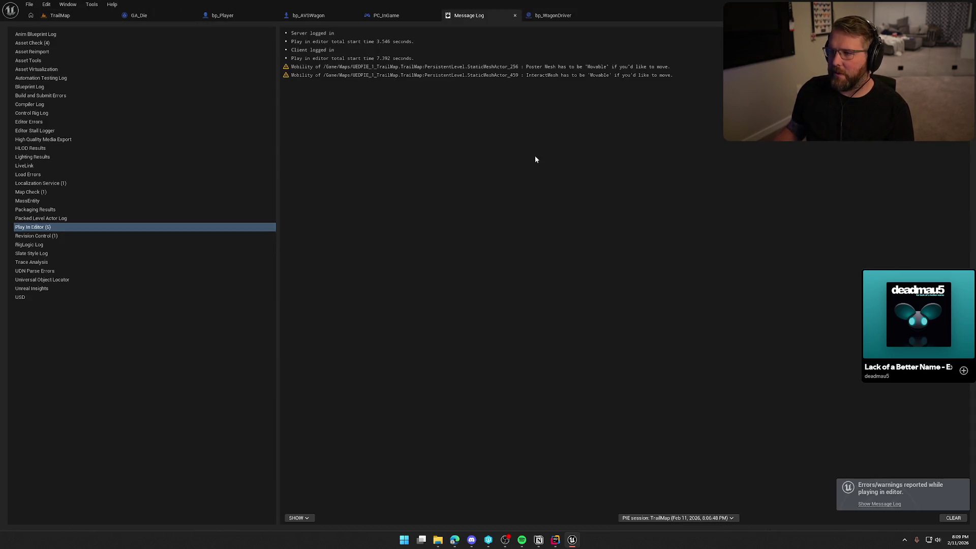
{"action": "left_click", "coordinate": [619, 67]}
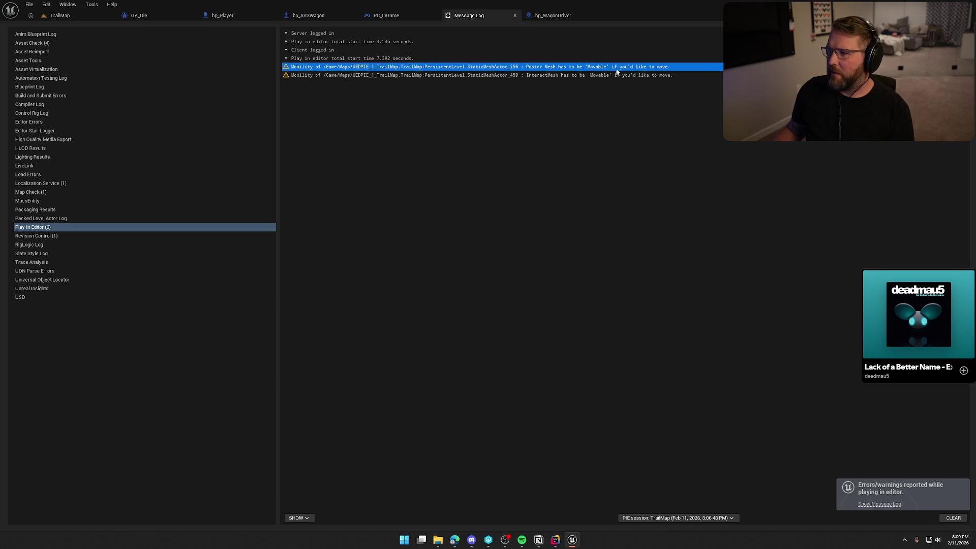
{"action": "left_click", "coordinate": [536, 76]}
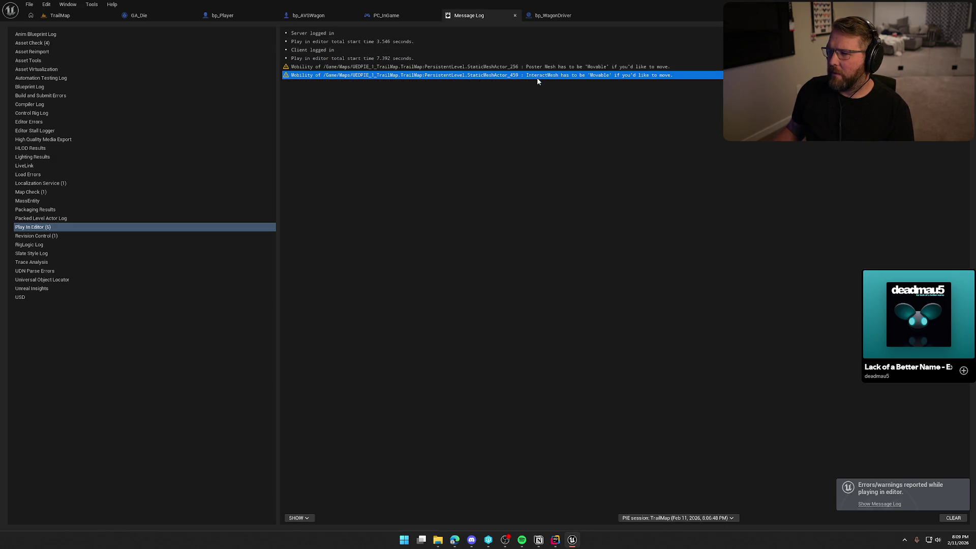
{"action": "middle_click", "coordinate": [481, 19]}
{"action": "mouse_move", "coordinate": [370, 193]}
{"action": "left_mouse_down"}
{"action": "mouse_move", "coordinate": [423, 232]}
{"action": "mouse_move", "coordinate": [453, 226]}
{"action": "left_mouse_up"}
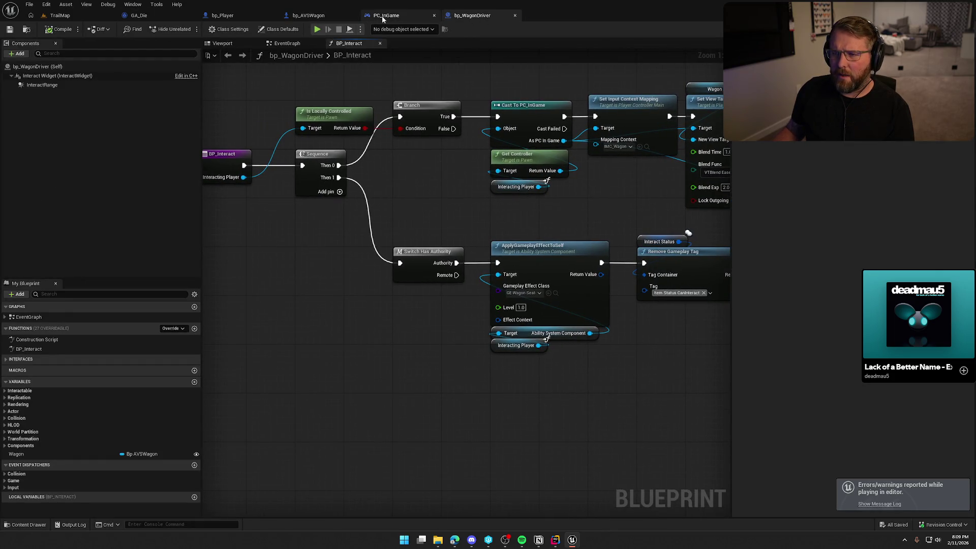
Step: Wire Is Valid straight to Branch and delete the Get Display Name and Print String nodes
{"action": "left_click", "coordinate": [383, 16]}
{"action": "left_click", "coordinate": [138, 15]}
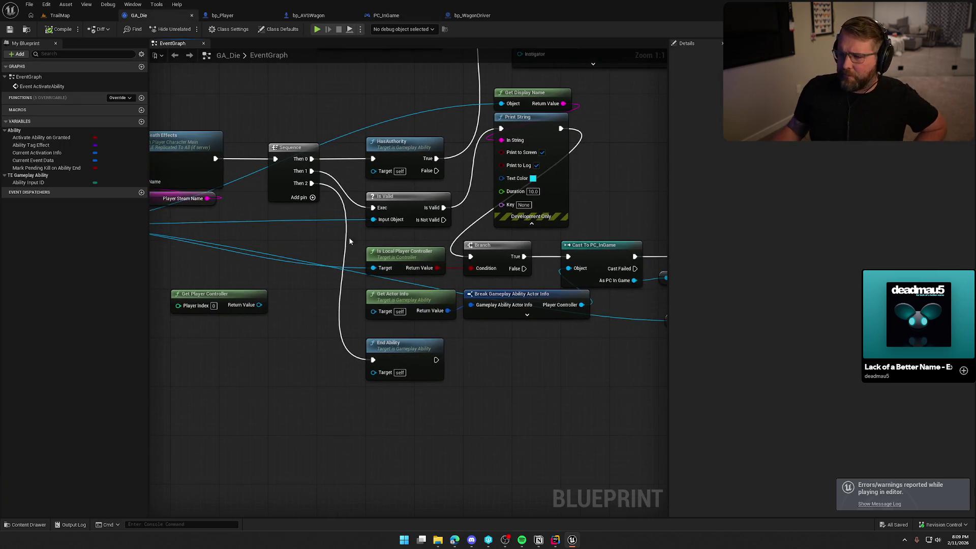
{"action": "mouse_move", "coordinate": [443, 207]}
{"action": "left_mouse_down"}
{"action": "mouse_move", "coordinate": [459, 218]}
{"action": "mouse_move", "coordinate": [471, 257]}
{"action": "left_mouse_up"}
{"action": "mouse_move", "coordinate": [604, 175]}
{"action": "left_mouse_down"}
{"action": "mouse_move", "coordinate": [525, 203]}
{"action": "mouse_move", "coordinate": [440, 115]}
{"action": "mouse_move", "coordinate": [613, 85]}
{"action": "left_mouse_up"}
{"action": "key", "text": "Delete"}
{"action": "left_click", "coordinate": [310, 295]}
{"action": "key", "text": "Delete"}
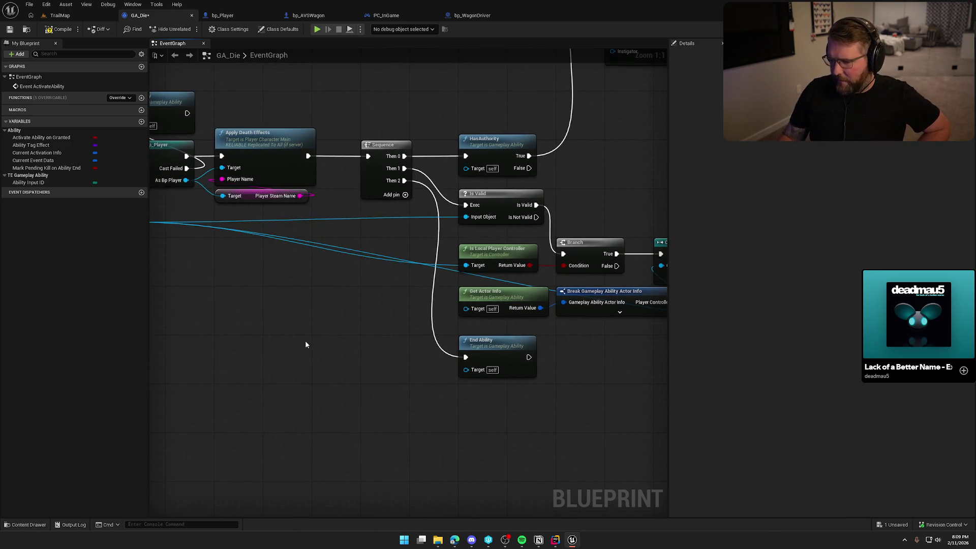
Step: Trace the SpawnActor Bp Dead Player chain and browse to bp_DeadPlayer in Content/Logic/Player
{"action": "left_click_drag", "start_coordinate": [305, 344], "coordinate": [505, 332]}
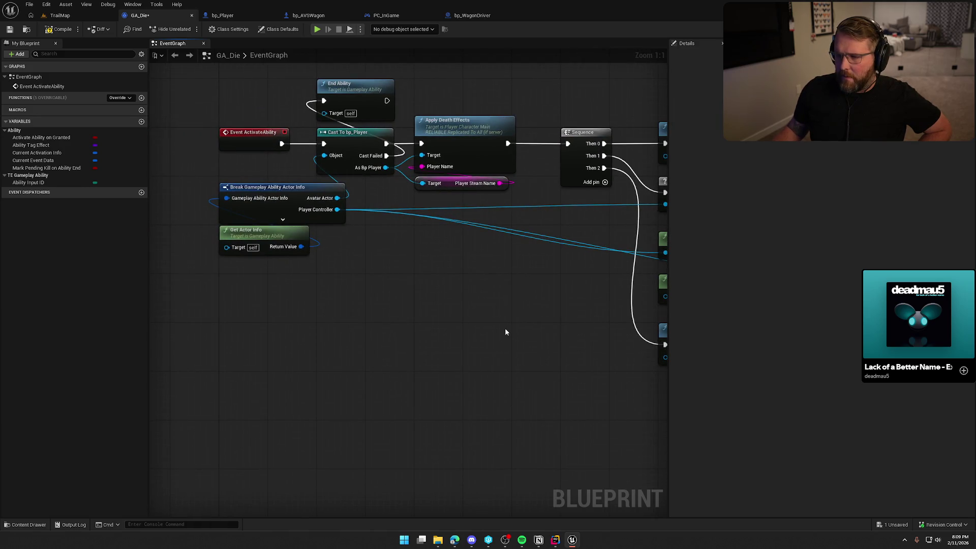
{"action": "mouse_move", "coordinate": [337, 227]}
{"action": "left_mouse_down"}
{"action": "mouse_move", "coordinate": [310, 386]}
{"action": "mouse_move", "coordinate": [368, 381]}
{"action": "left_mouse_up"}
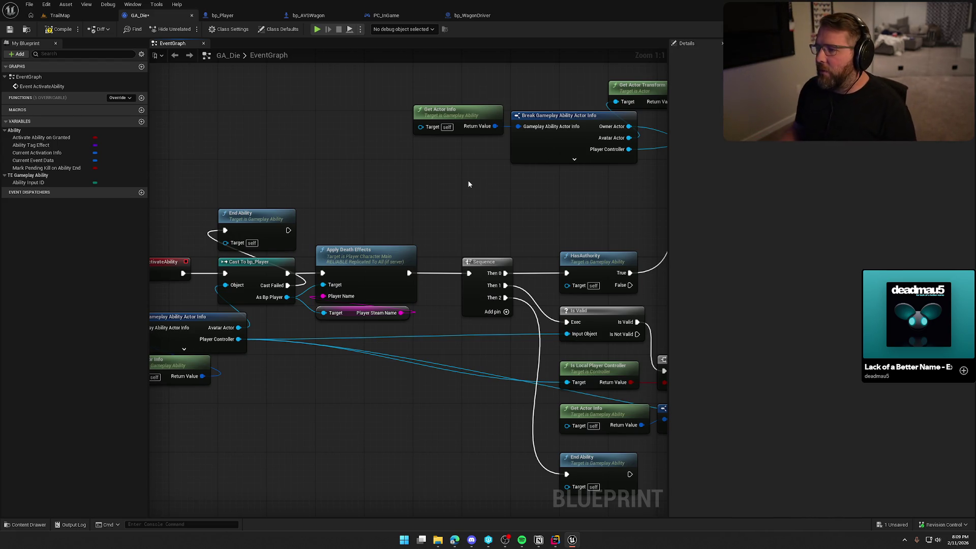
{"action": "left_click_drag", "start_coordinate": [505, 195], "coordinate": [292, 236]}
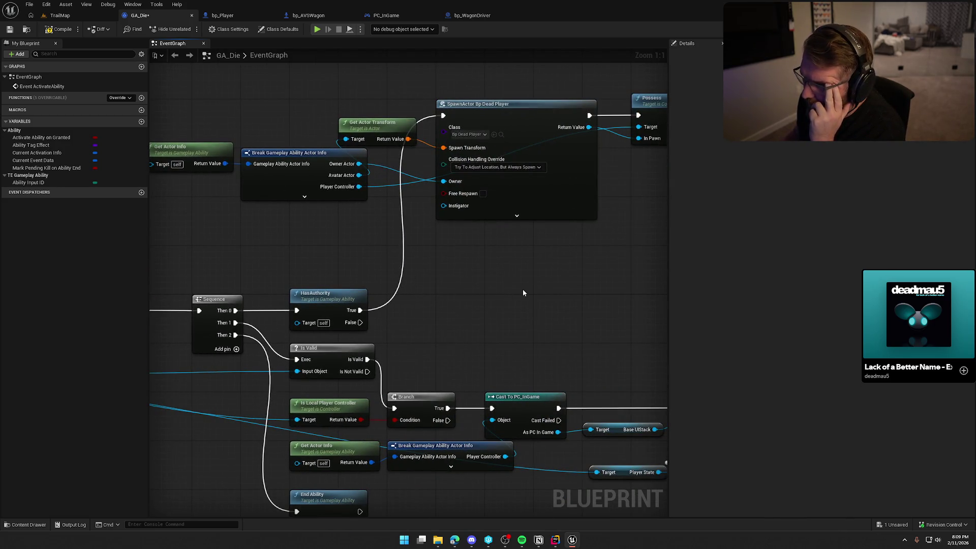
{"action": "mouse_move", "coordinate": [522, 288]}
{"action": "left_mouse_down"}
{"action": "mouse_move", "coordinate": [348, 288]}
{"action": "mouse_move", "coordinate": [361, 316]}
{"action": "left_mouse_up"}
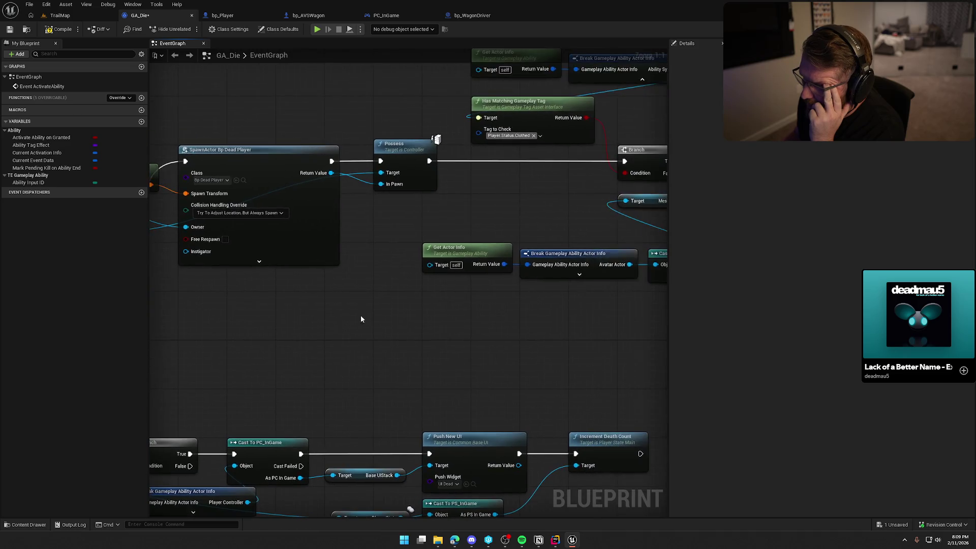
{"action": "left_click_drag", "start_coordinate": [405, 222], "coordinate": [317, 138]}
{"action": "left_click_drag", "start_coordinate": [437, 304], "coordinate": [321, 306]}
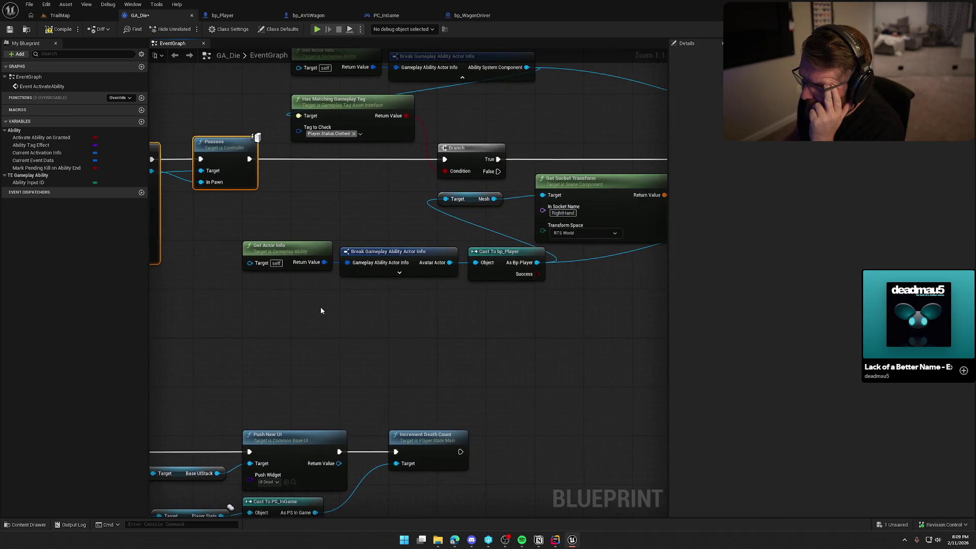
{"action": "mouse_move", "coordinate": [448, 314]}
{"action": "left_mouse_down"}
{"action": "mouse_move", "coordinate": [75, 301]}
{"action": "mouse_move", "coordinate": [443, 312]}
{"action": "mouse_move", "coordinate": [394, 322]}
{"action": "mouse_move", "coordinate": [407, 213]}
{"action": "left_mouse_up"}
{"action": "left_click", "coordinate": [361, 172]}
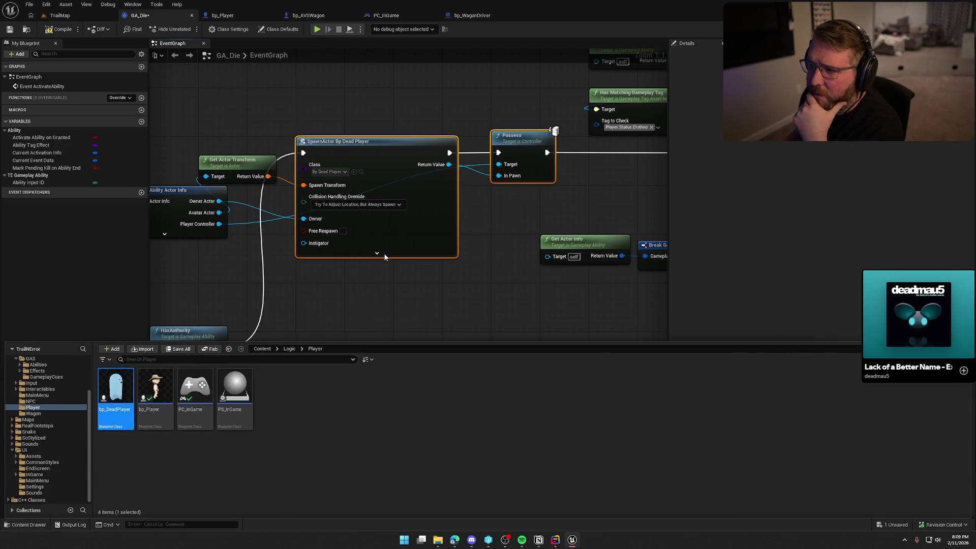
Step: Open bp_DeadPlayer and move its Delay and GET nodes together down-left
{"action": "key", "text": "Return"}
{"action": "mouse_move", "coordinate": [542, 318]}
{"action": "left_mouse_down"}
{"action": "mouse_move", "coordinate": [565, 311]}
{"action": "mouse_move", "coordinate": [357, 246]}
{"action": "mouse_move", "coordinate": [340, 285]}
{"action": "mouse_move", "coordinate": [369, 253]}
{"action": "left_mouse_up"}
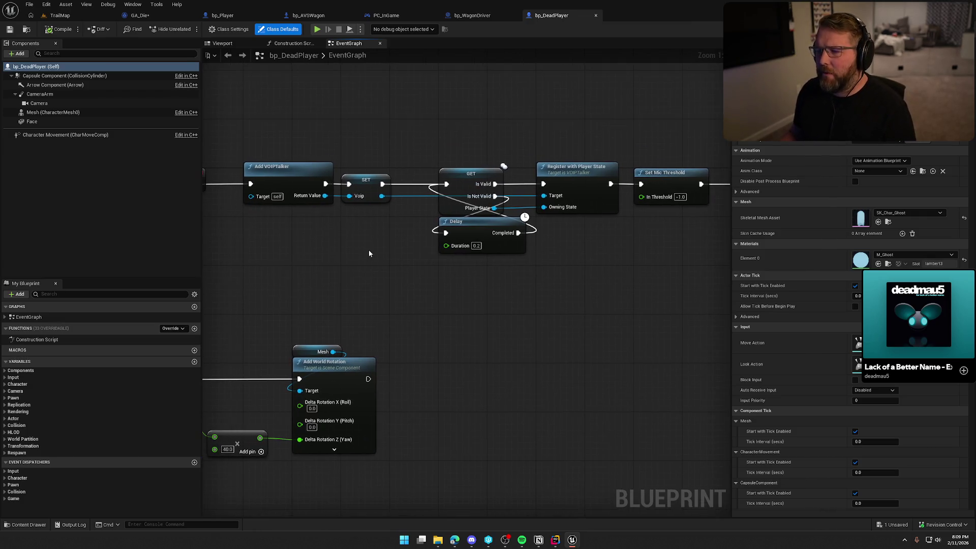
{"action": "left_click_drag", "start_coordinate": [481, 232], "coordinate": [473, 141]}
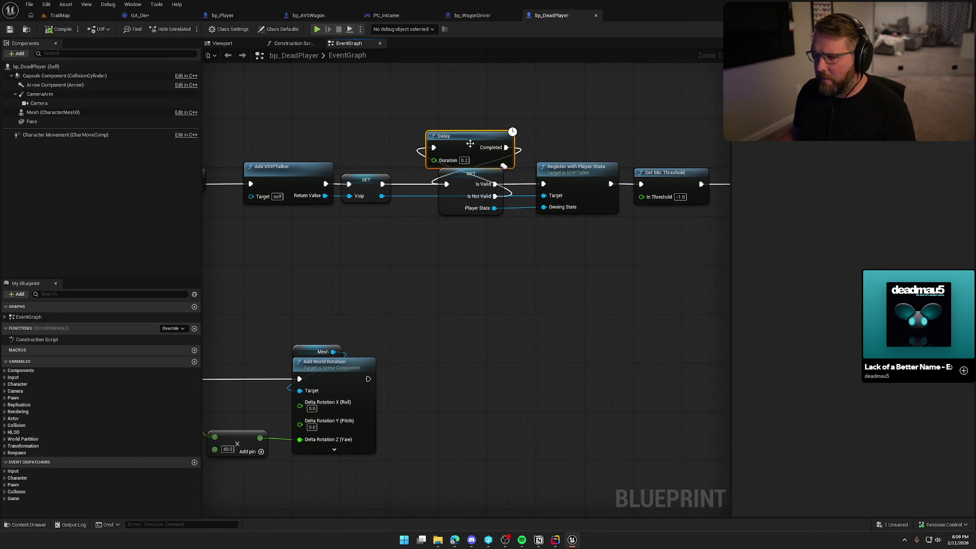
{"action": "mouse_move", "coordinate": [448, 190]}
{"action": "left_mouse_down"}
{"action": "mouse_move", "coordinate": [411, 239]}
{"action": "mouse_move", "coordinate": [319, 264]}
{"action": "left_mouse_up"}
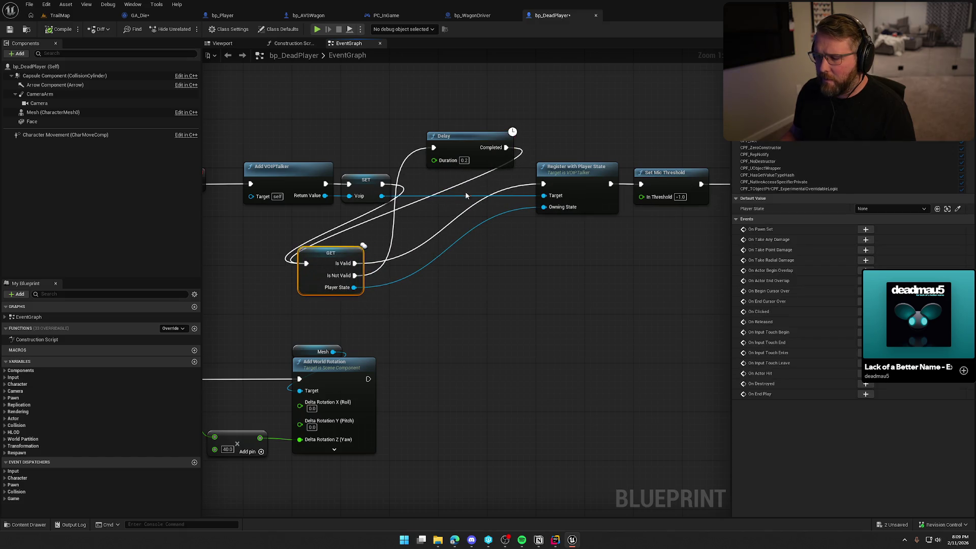
{"action": "key", "text": "ctrl+z"}
{"action": "mouse_move", "coordinate": [475, 218]}
{"action": "left_mouse_down"}
{"action": "mouse_move", "coordinate": [450, 194]}
{"action": "mouse_move", "coordinate": [269, 270]}
{"action": "left_mouse_up"}
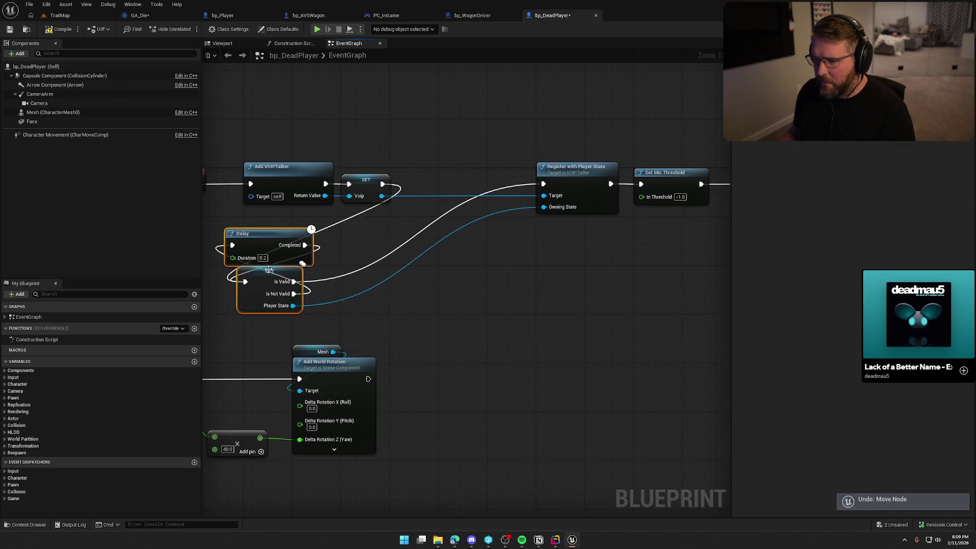
{"action": "left_click_drag", "start_coordinate": [373, 250], "coordinate": [455, 246]}
Step: Rewire BeginPlay to the GET check, with SET feeding Register with Player State after Add VOIPTalker
{"action": "left_click", "coordinate": [314, 240], "text": "alt"}
{"action": "left_click", "coordinate": [375, 277], "text": "alt"}
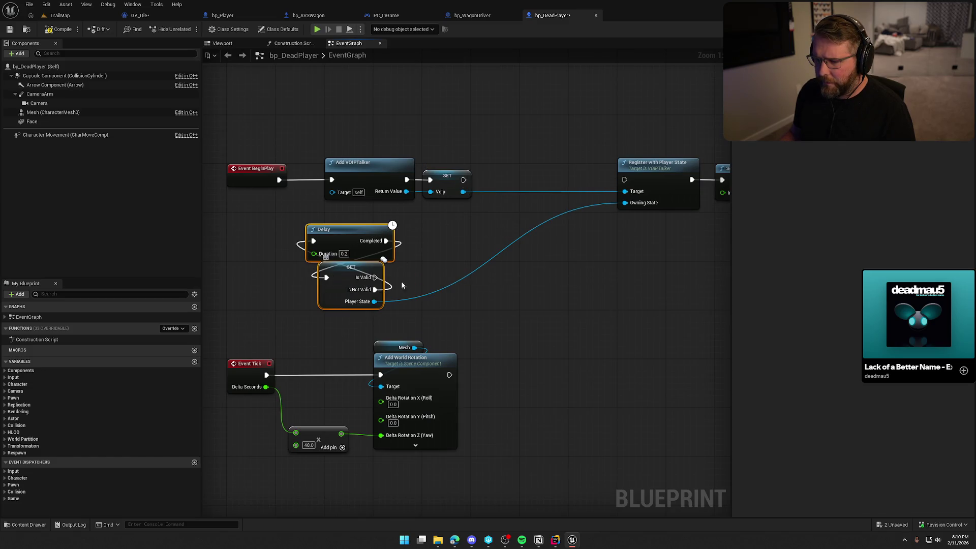
{"action": "left_click", "coordinate": [279, 180], "text": "alt"}
{"action": "left_click_drag", "start_coordinate": [461, 180], "coordinate": [625, 180]}
{"action": "left_click_drag", "start_coordinate": [397, 148], "coordinate": [470, 186]}
{"action": "mouse_move", "coordinate": [376, 165]}
{"action": "left_mouse_down"}
{"action": "mouse_move", "coordinate": [517, 165]}
{"action": "mouse_move", "coordinate": [475, 168]}
{"action": "mouse_move", "coordinate": [393, 222]}
{"action": "mouse_move", "coordinate": [372, 278]}
{"action": "mouse_move", "coordinate": [295, 224]}
{"action": "mouse_move", "coordinate": [279, 180]}
{"action": "left_mouse_up"}
{"action": "mouse_move", "coordinate": [329, 209]}
{"action": "left_mouse_down"}
{"action": "mouse_move", "coordinate": [347, 284]}
{"action": "mouse_move", "coordinate": [353, 187]}
{"action": "left_mouse_up"}
Step: Review the BeginPlay chain through Player Died and Start Tracking Dead Time, then return to GA_Die
{"action": "mouse_move", "coordinate": [472, 262]}
{"action": "left_mouse_down"}
{"action": "mouse_move", "coordinate": [491, 259]}
{"action": "mouse_move", "coordinate": [458, 246]}
{"action": "left_mouse_up"}
{"action": "mouse_move", "coordinate": [536, 244]}
{"action": "left_mouse_down"}
{"action": "mouse_move", "coordinate": [299, 248]}
{"action": "mouse_move", "coordinate": [326, 287]}
{"action": "left_mouse_up"}
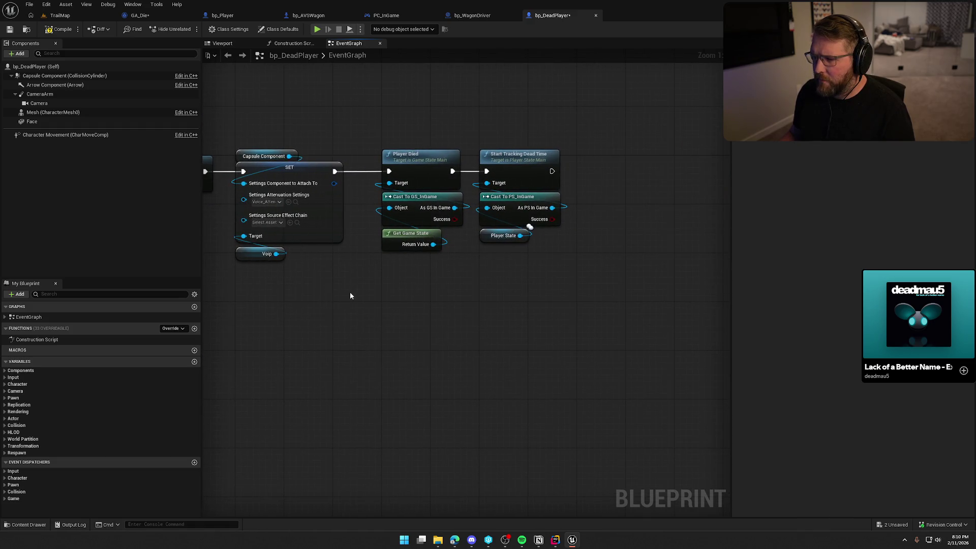
{"action": "left_click", "coordinate": [415, 169]}
{"action": "left_click", "coordinate": [518, 155]}
{"action": "left_click_drag", "start_coordinate": [430, 256], "coordinate": [613, 321]}
{"action": "mouse_move", "coordinate": [409, 292]}
{"action": "left_mouse_down"}
{"action": "mouse_move", "coordinate": [562, 259]}
{"action": "mouse_move", "coordinate": [645, 183]}
{"action": "mouse_move", "coordinate": [595, 352]}
{"action": "mouse_move", "coordinate": [492, 371]}
{"action": "mouse_move", "coordinate": [447, 273]}
{"action": "left_mouse_up"}
{"action": "scroll", "coordinate": [483, 367], "scroll_direction": "down", "scroll_amount": 3}
{"action": "scroll", "coordinate": [502, 356], "scroll_direction": "up", "scroll_amount": 1}
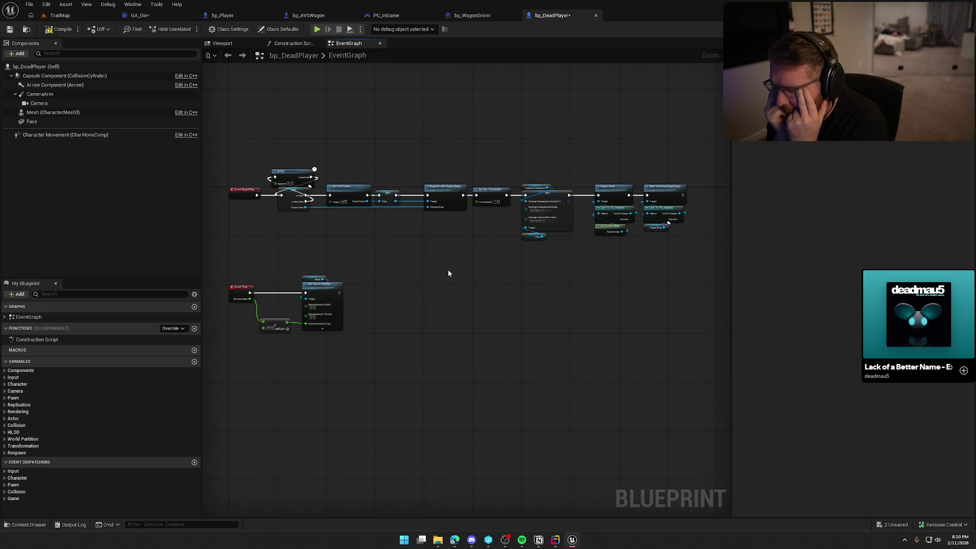
{"action": "mouse_move", "coordinate": [473, 263]}
{"action": "left_mouse_down"}
{"action": "mouse_move", "coordinate": [593, 245]}
{"action": "mouse_move", "coordinate": [486, 269]}
{"action": "left_mouse_up"}
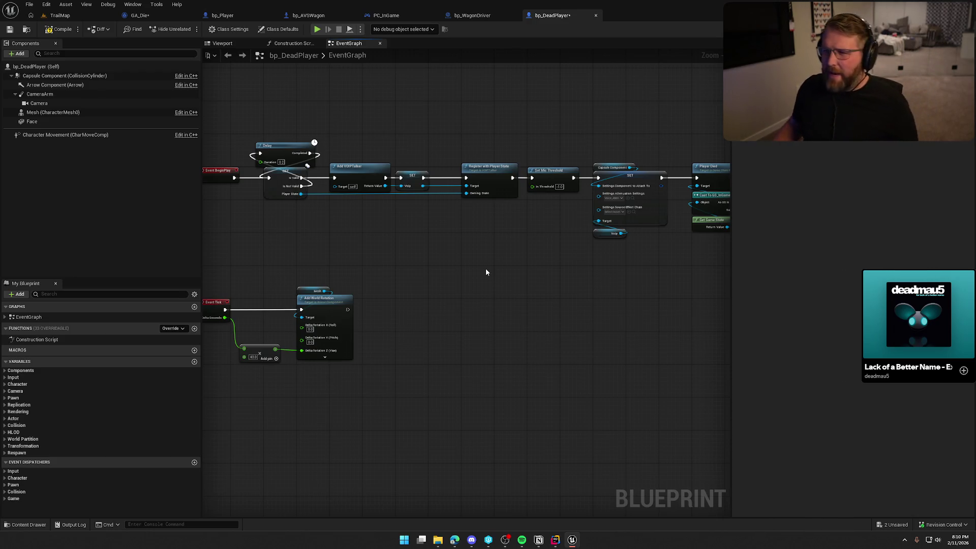
{"action": "left_click", "coordinate": [143, 15]}
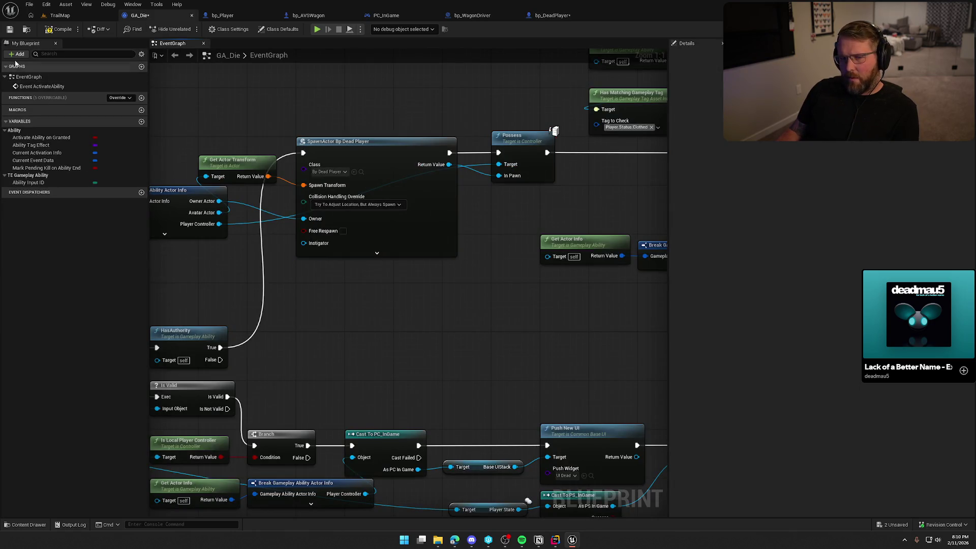
Step: Save the modified blueprints, checking out the assets when prompted
{"action": "key", "text": "ctrl+shift+s"}
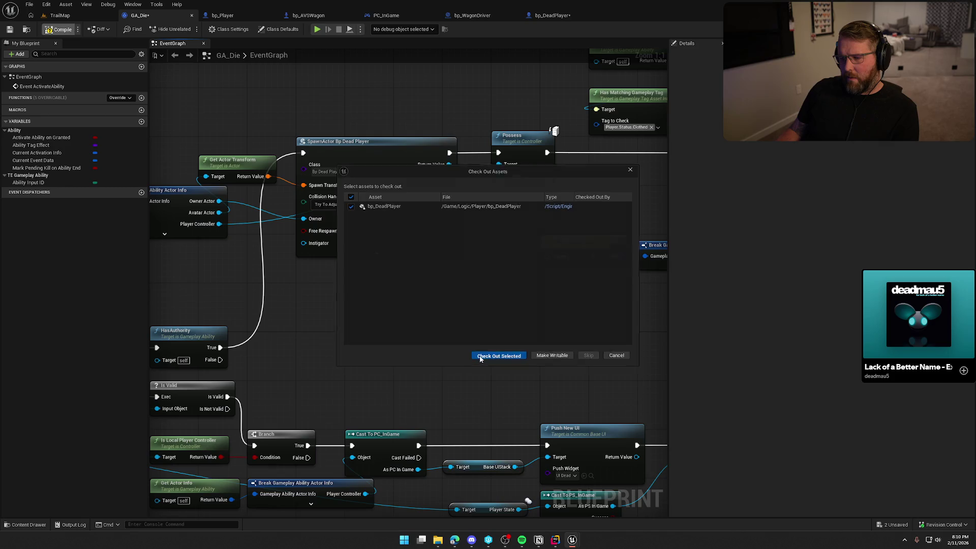
{"action": "left_click", "coordinate": [480, 359]}
{"action": "left_click_drag", "start_coordinate": [460, 372], "coordinate": [499, 105]}
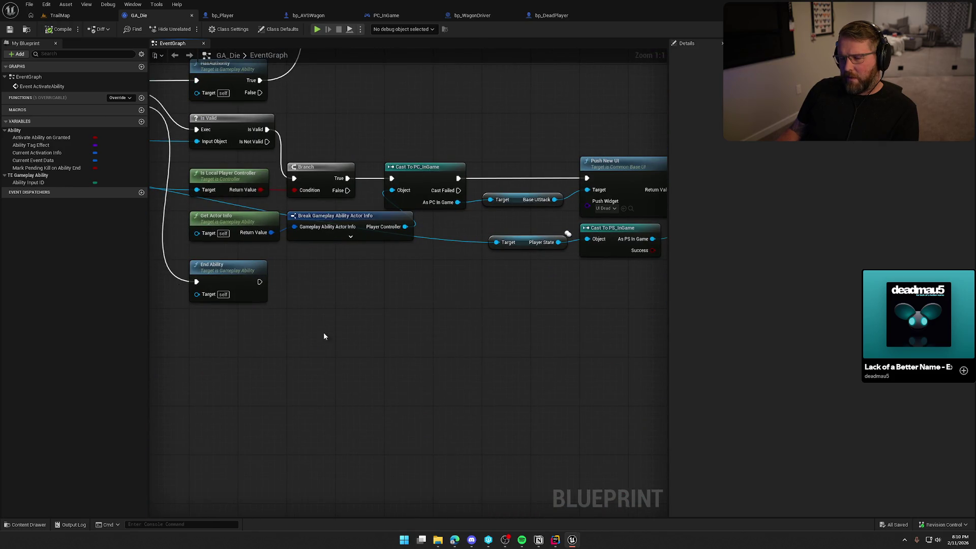
{"action": "left_click_drag", "start_coordinate": [419, 280], "coordinate": [265, 302]}
Step: Insert a Restore Default Input Mappings node from As PC In Game, wired between the cast and Push New UI
{"action": "left_click_drag", "start_coordinate": [327, 221], "coordinate": [353, 152]}
{"action": "type", "text": "restor"}
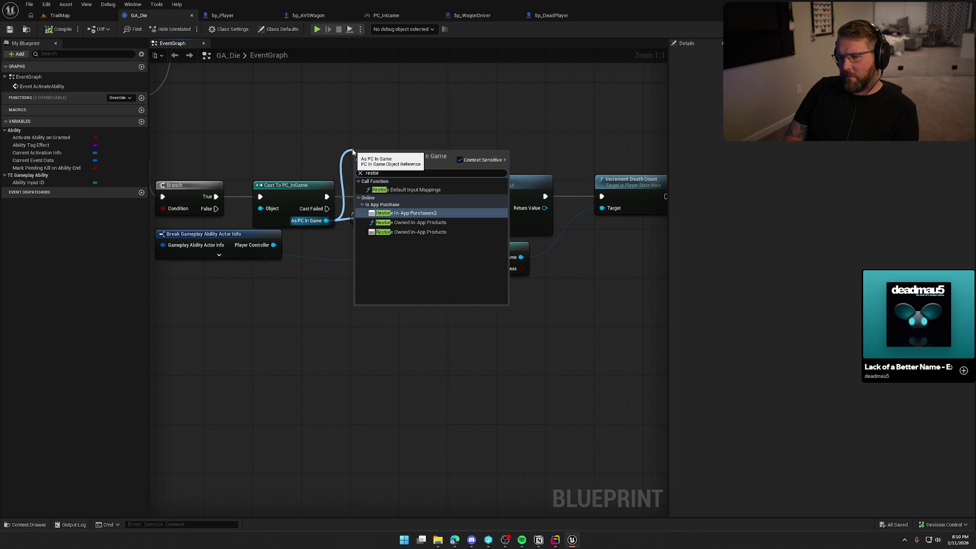
{"action": "left_click", "coordinate": [406, 189]}
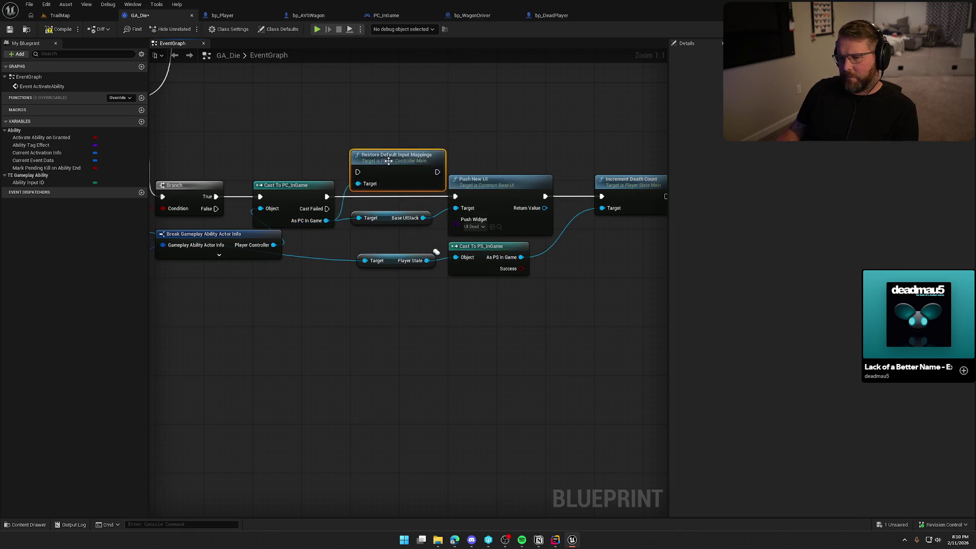
{"action": "mouse_move", "coordinate": [327, 197]}
{"action": "left_mouse_down"}
{"action": "mouse_move", "coordinate": [358, 172]}
{"action": "mouse_move", "coordinate": [389, 190]}
{"action": "mouse_move", "coordinate": [456, 196]}
{"action": "left_mouse_up"}
{"action": "left_click_drag", "start_coordinate": [368, 153], "coordinate": [391, 224]}
{"action": "left_click_drag", "start_coordinate": [397, 188], "coordinate": [398, 201]}
{"action": "left_click", "coordinate": [297, 91]}
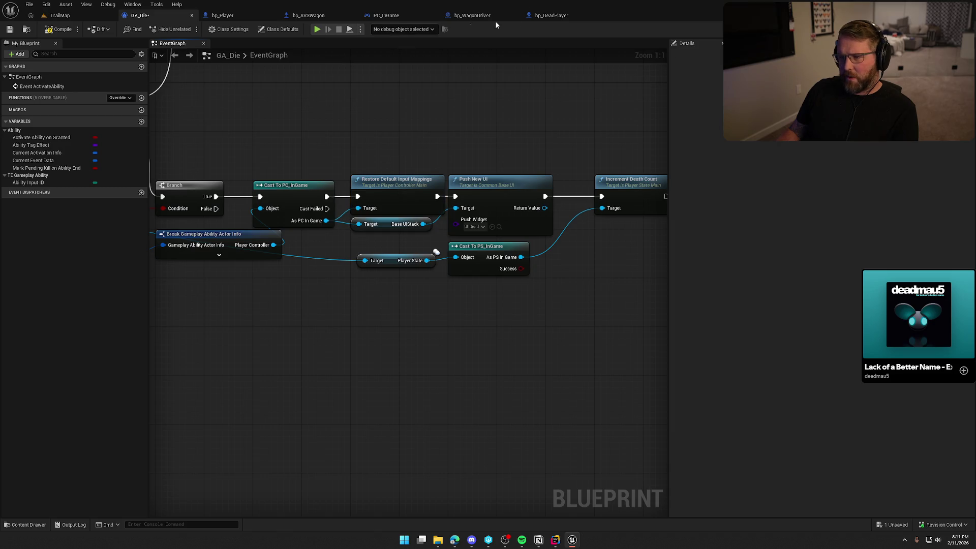
Step: Check bp_DeadPlayer's EventGraph events, then move DeadPlayer.h into the code editor's left pane
{"action": "left_click", "coordinate": [551, 16]}
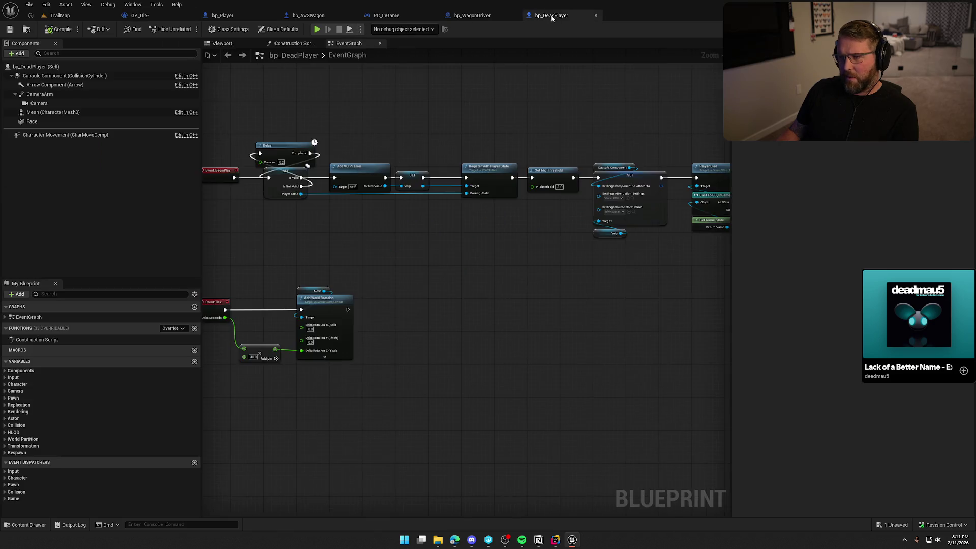
{"action": "left_click", "coordinate": [4, 317]}
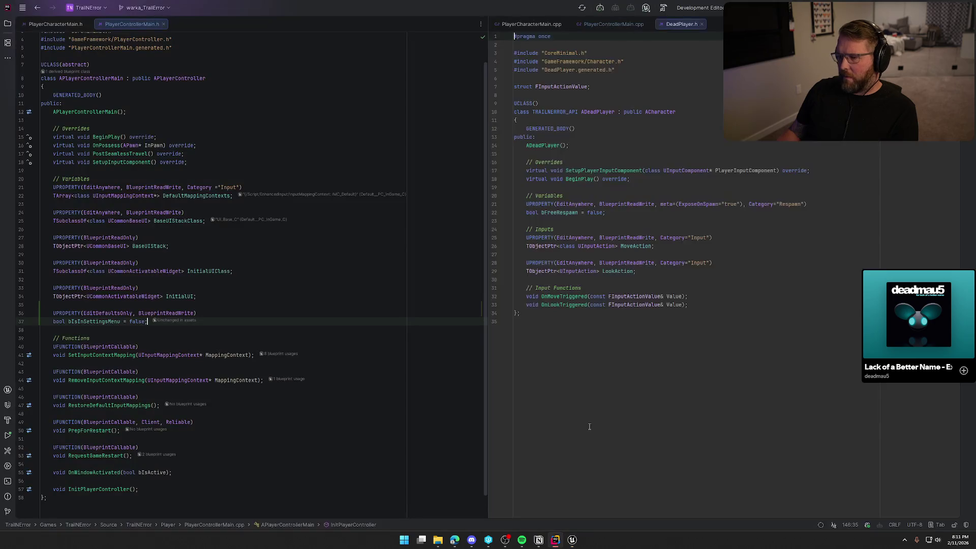
{"action": "key", "text": "alt+Tab"}
{"action": "mouse_move", "coordinate": [686, 26]}
{"action": "left_mouse_down"}
{"action": "mouse_move", "coordinate": [281, 60]}
{"action": "mouse_move", "coordinate": [205, 25]}
{"action": "left_mouse_up"}
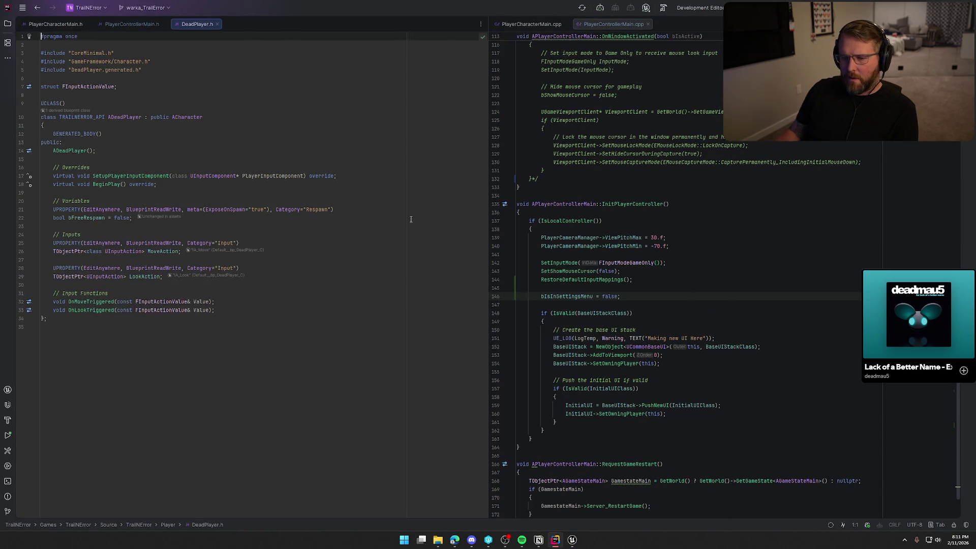